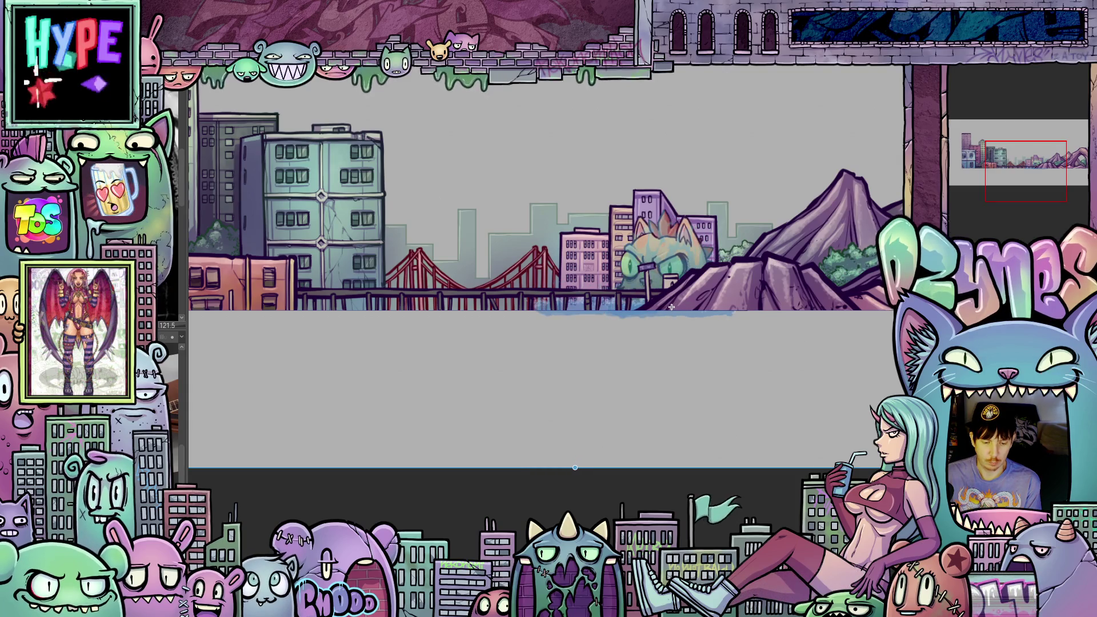
Stamp the orange striped cat kaiju among the city buildings and swap its pose.
left_click(658, 306)
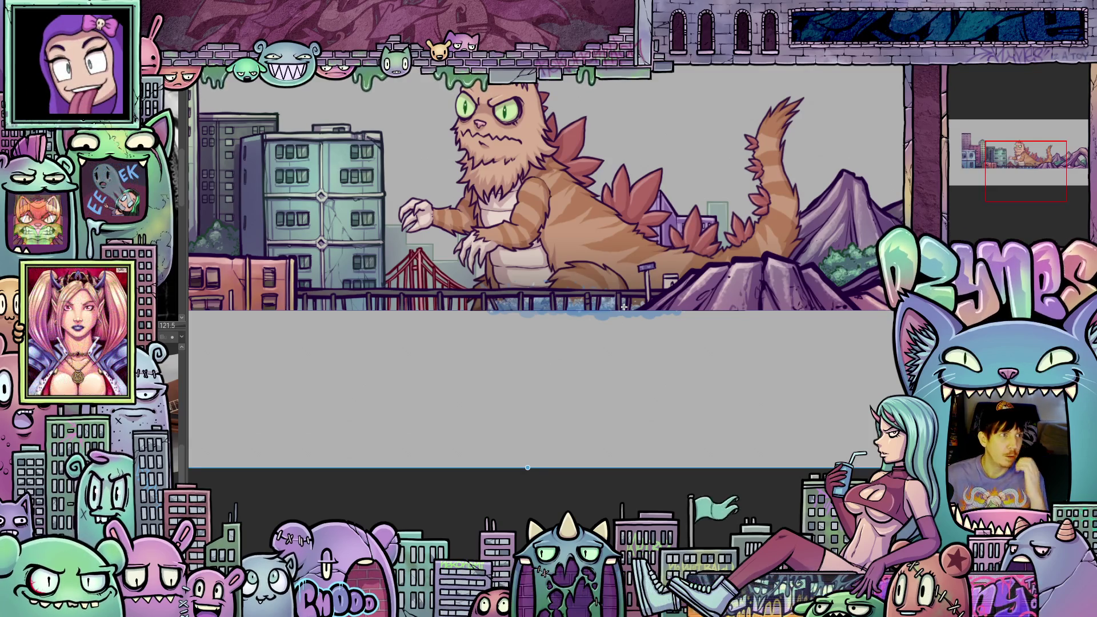
key("ctrl+z")
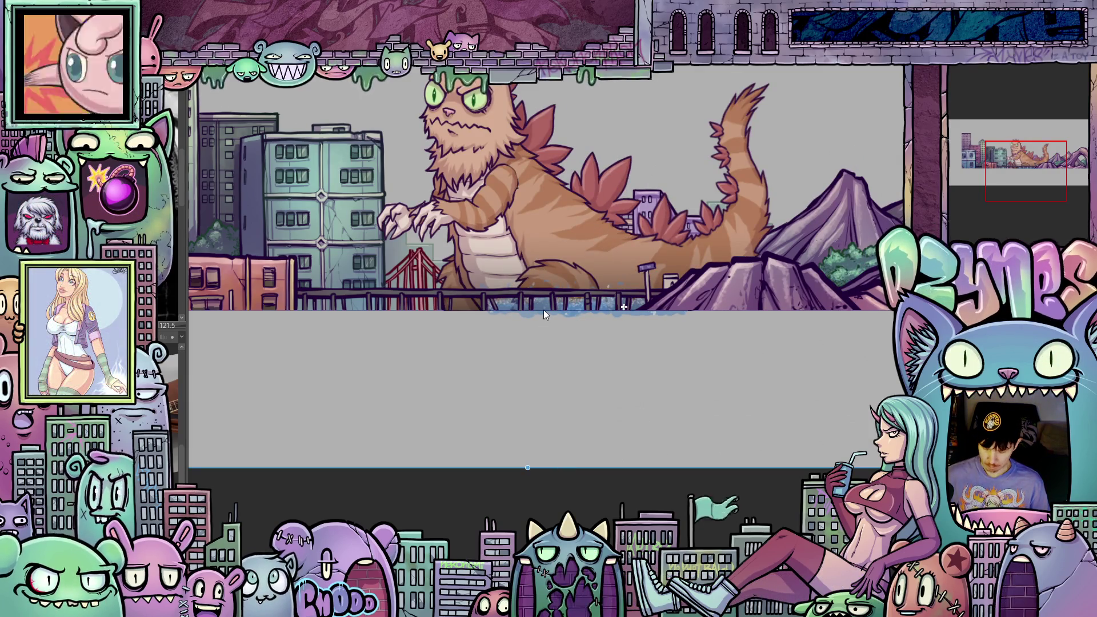
Paint more blue water along the bottom edge and shift the cat kaiju further left.
left_click_drag(622, 305, 586, 306)
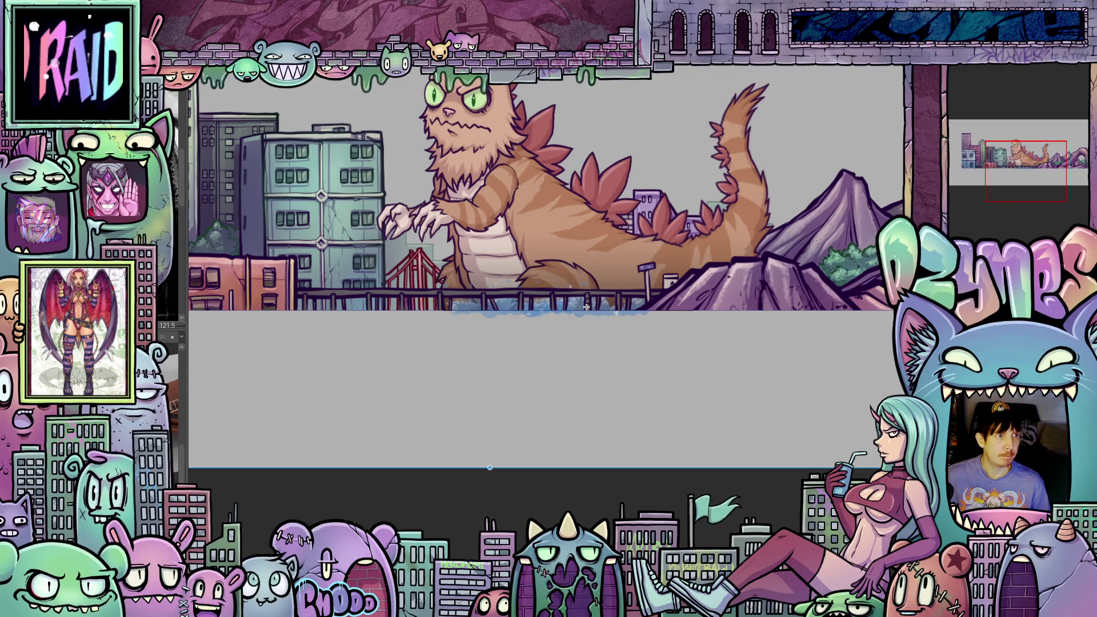
key("ctrl+z")
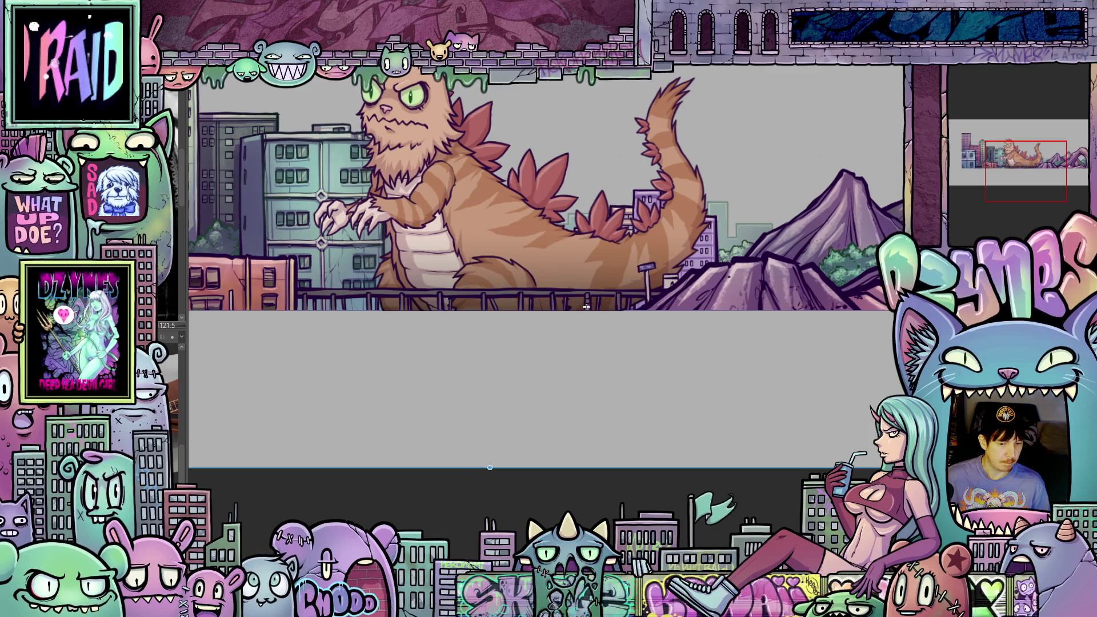
scroll(472, 197, "down", 3)
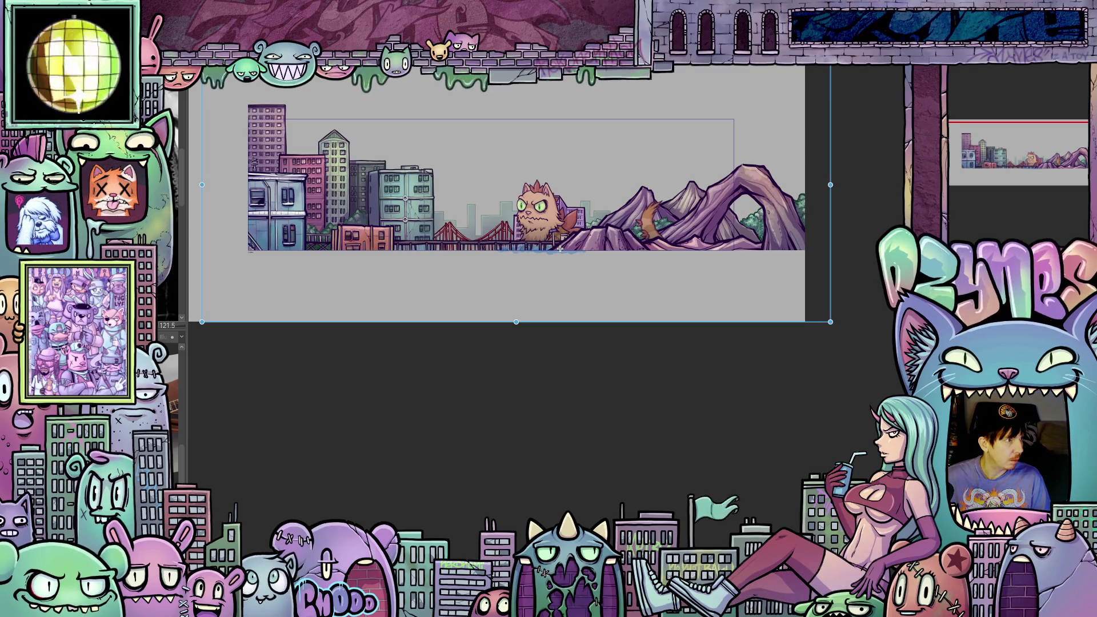
Delete the shrunken cat kaiju beside the red bridge from the panorama.
key("Delete")
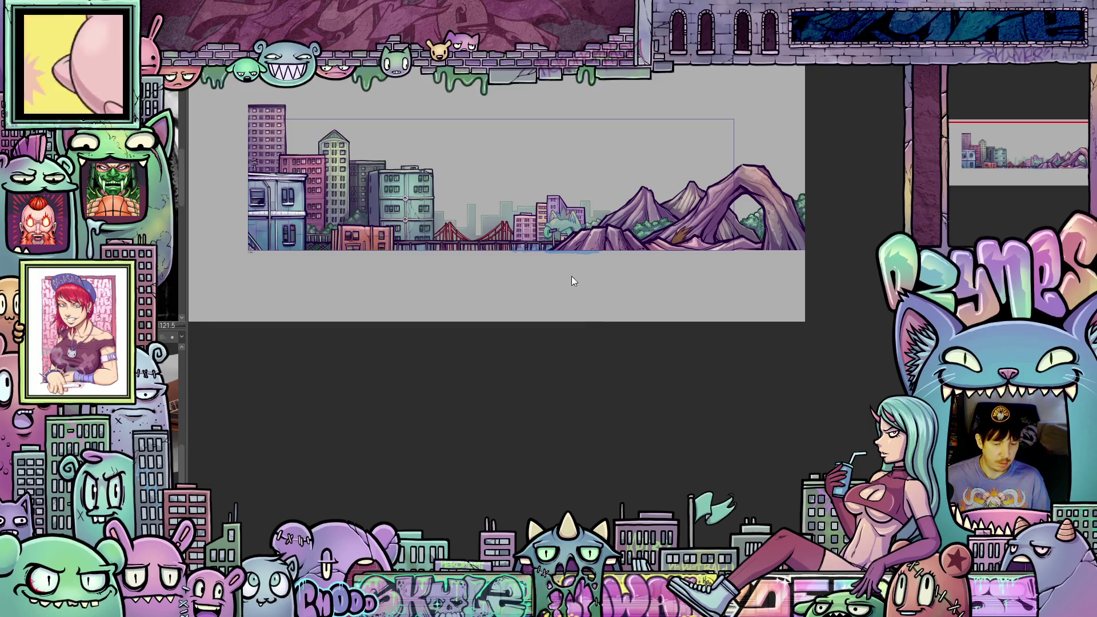
scroll(446, 125, "up", 1)
scroll(483, 187, "up", 1)
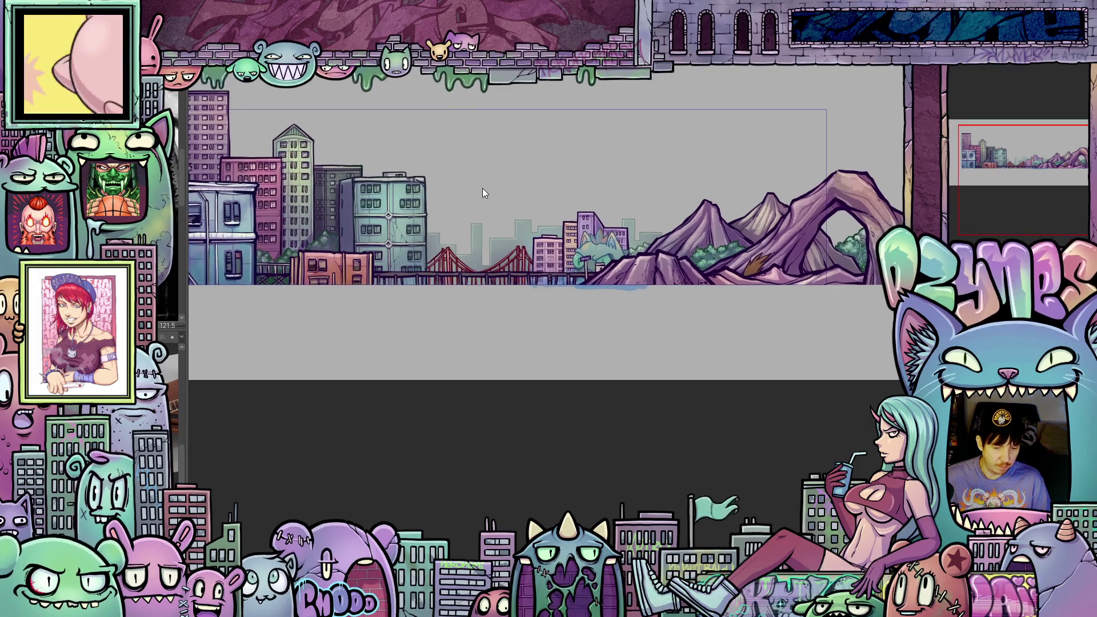
scroll(509, 177, "up", 1)
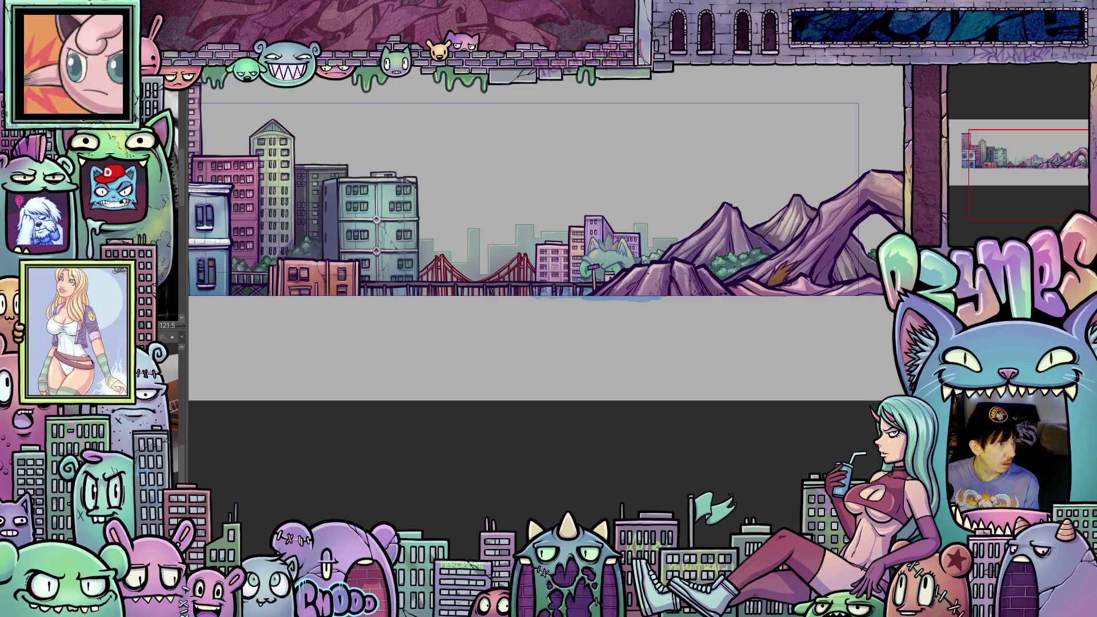
Free-transform the cat layer to enlarge it so it towers over the city, and confirm.
key("ctrl+t")
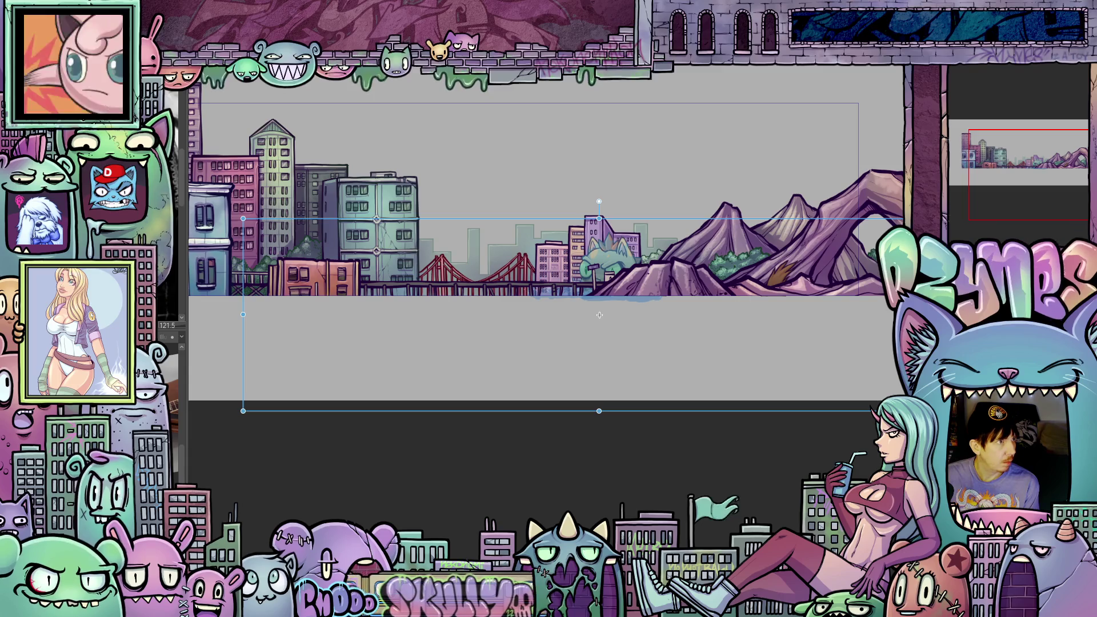
left_click_drag(599, 411, 648, 401)
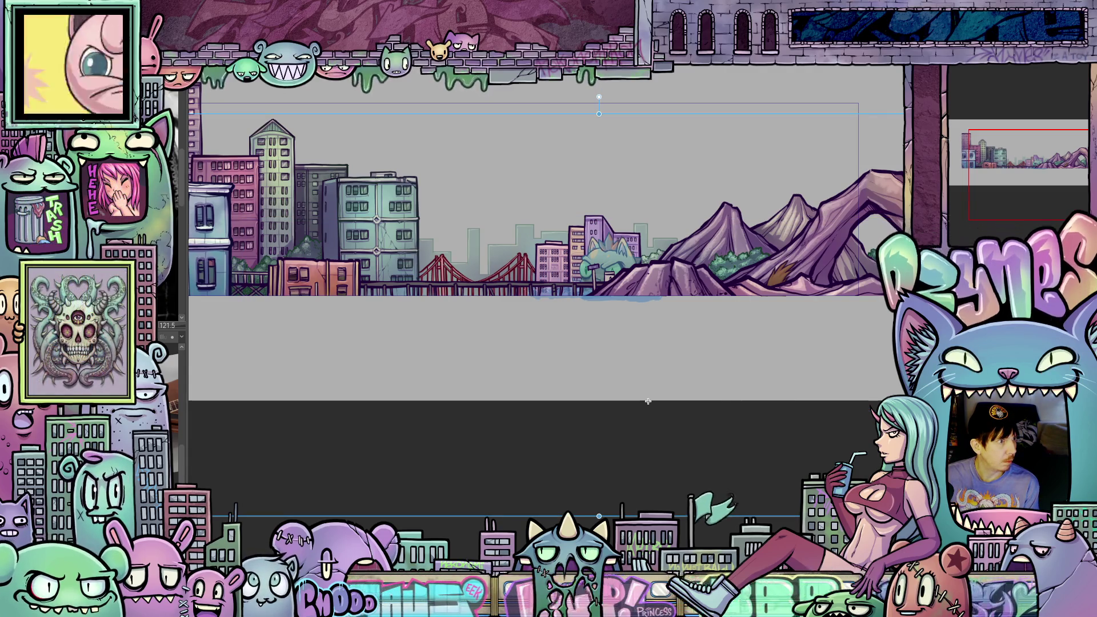
key("Return")
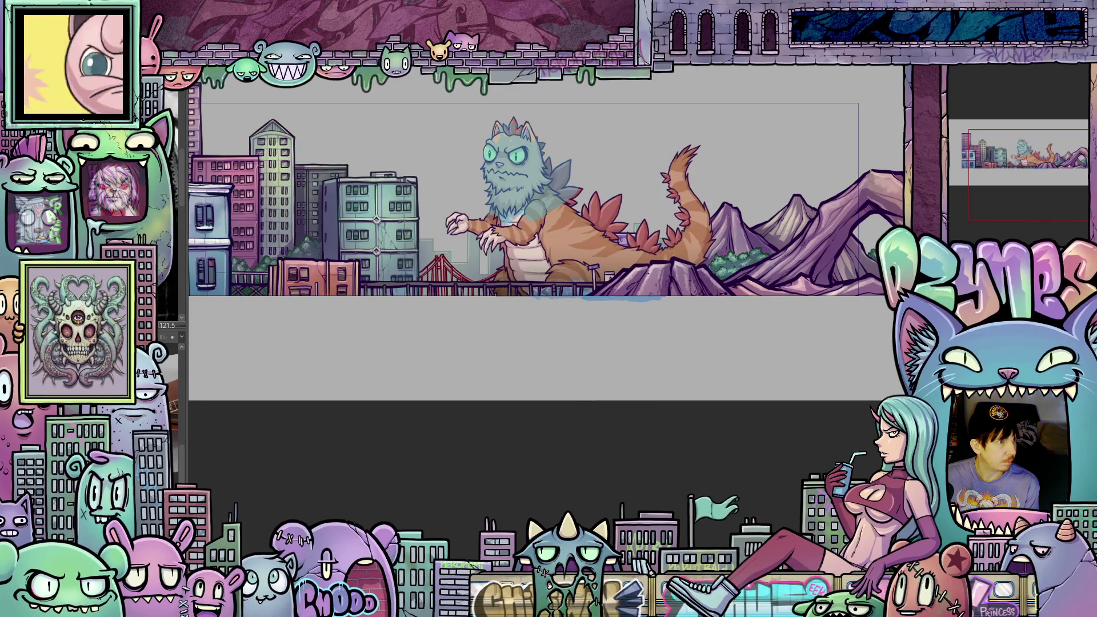
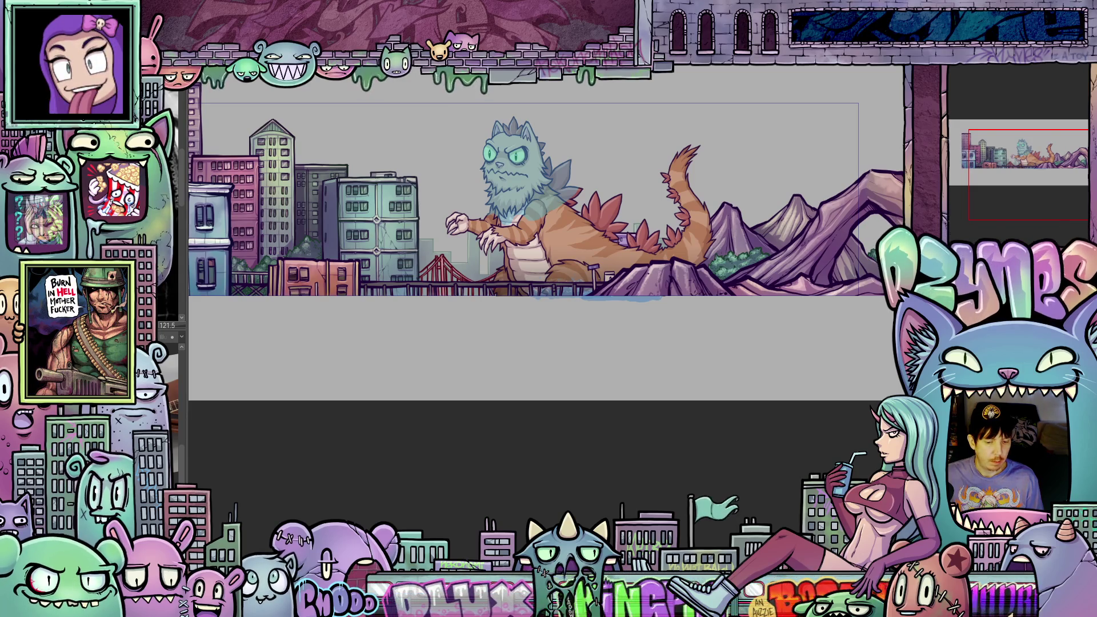
Step through neighbouring animation frames and play back the banner's playback range.
key("Delete")
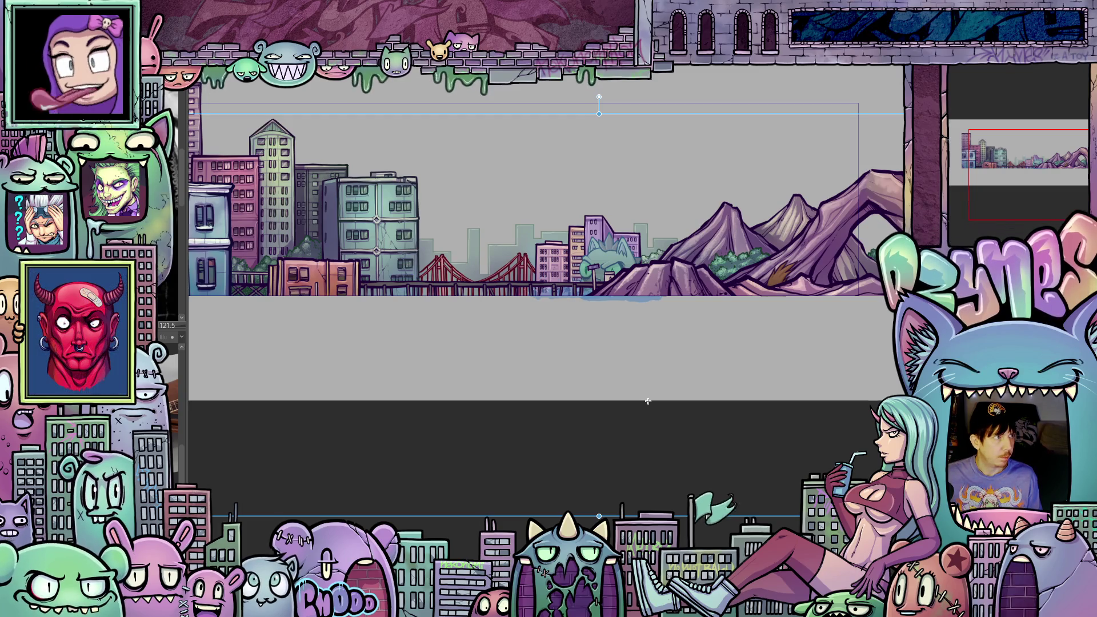
key("Delete")
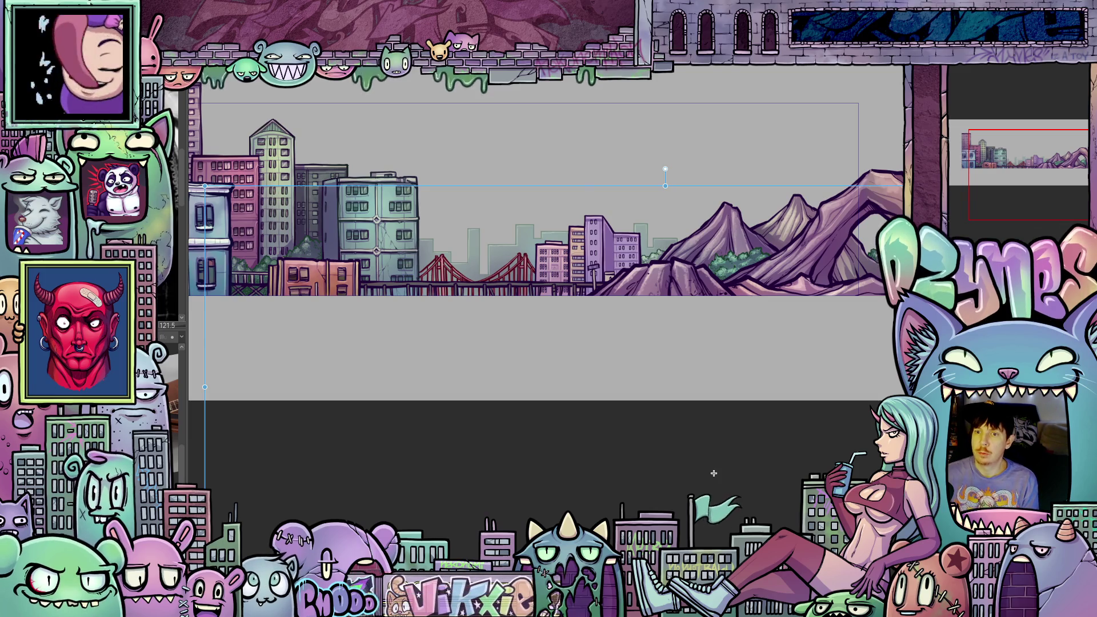
key("space")
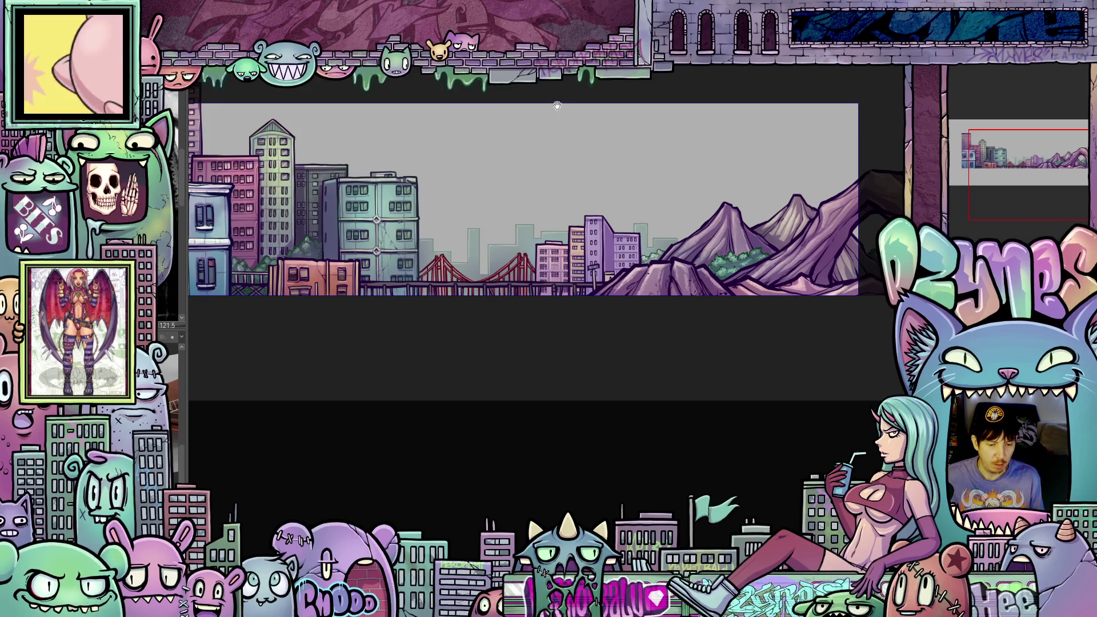
Pan the view across the banner to the frame with the full cat kaiju.
left_click_drag(522, 83, 575, 146)
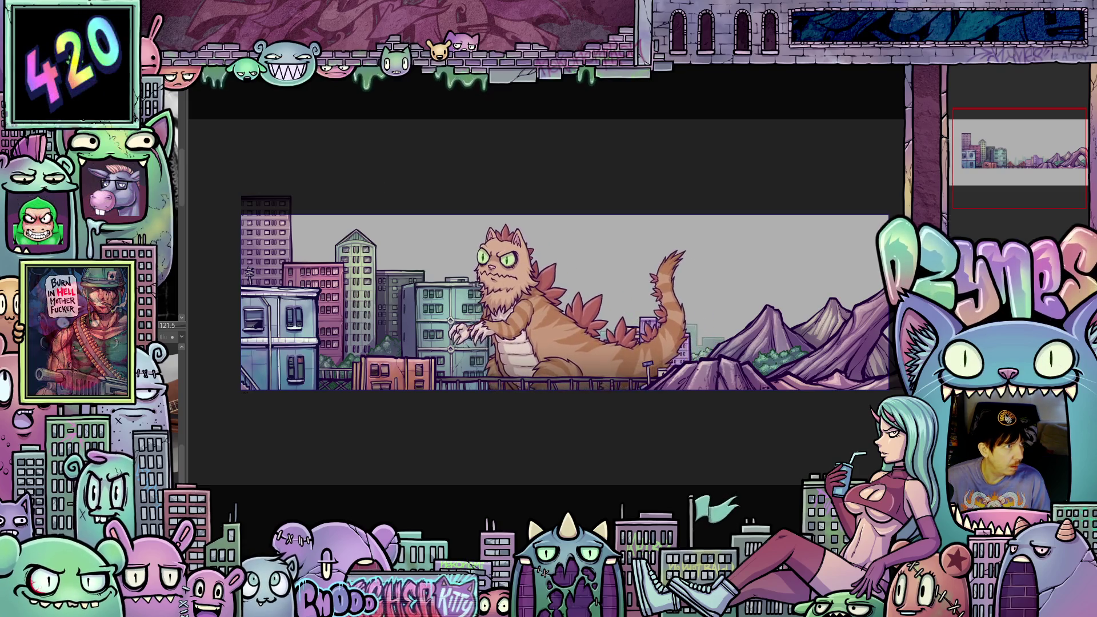
Clear the background selection and nudge the cat slightly up and left.
left_click(529, 381)
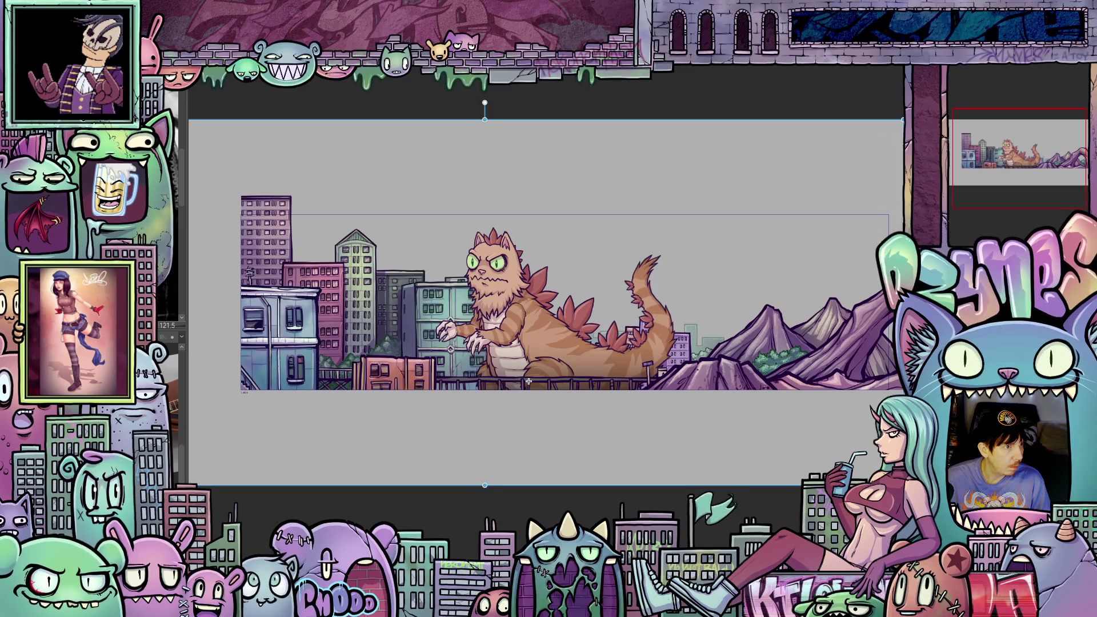
key("Return")
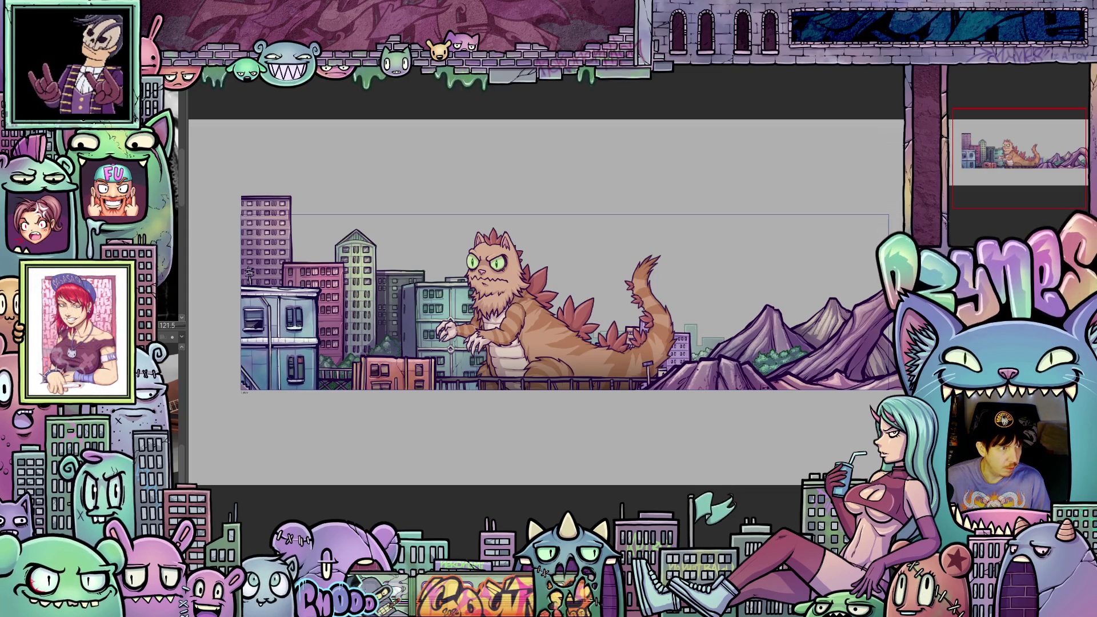
key("ctrl+z")
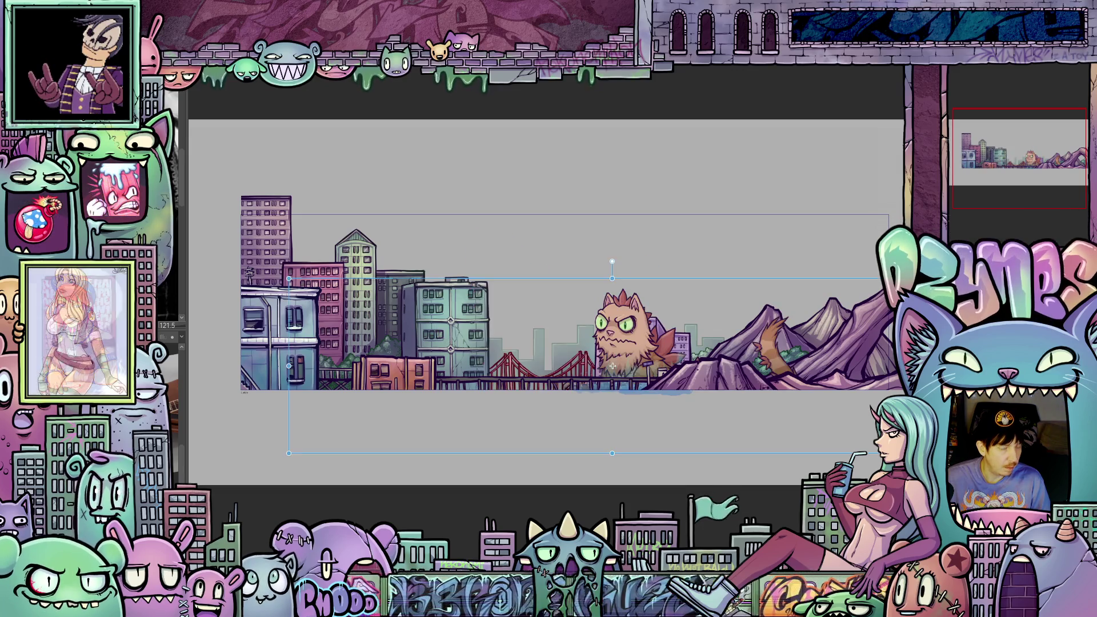
left_click_drag(627, 344, 619, 337)
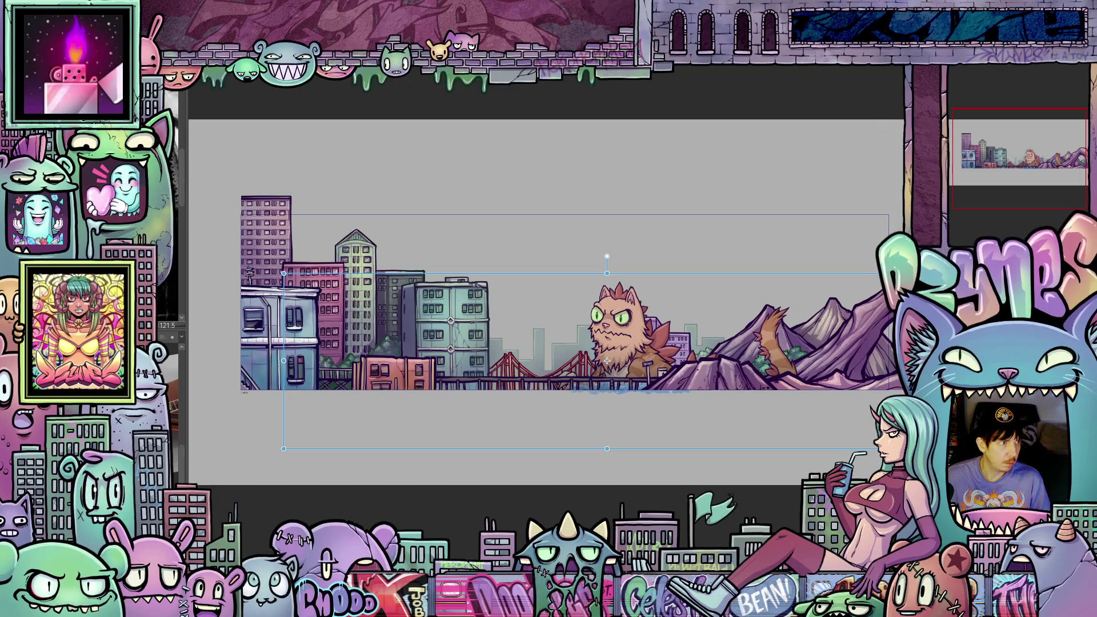
Hide the kaiju layer to check the buildings behind, then show it again.
key("Delete")
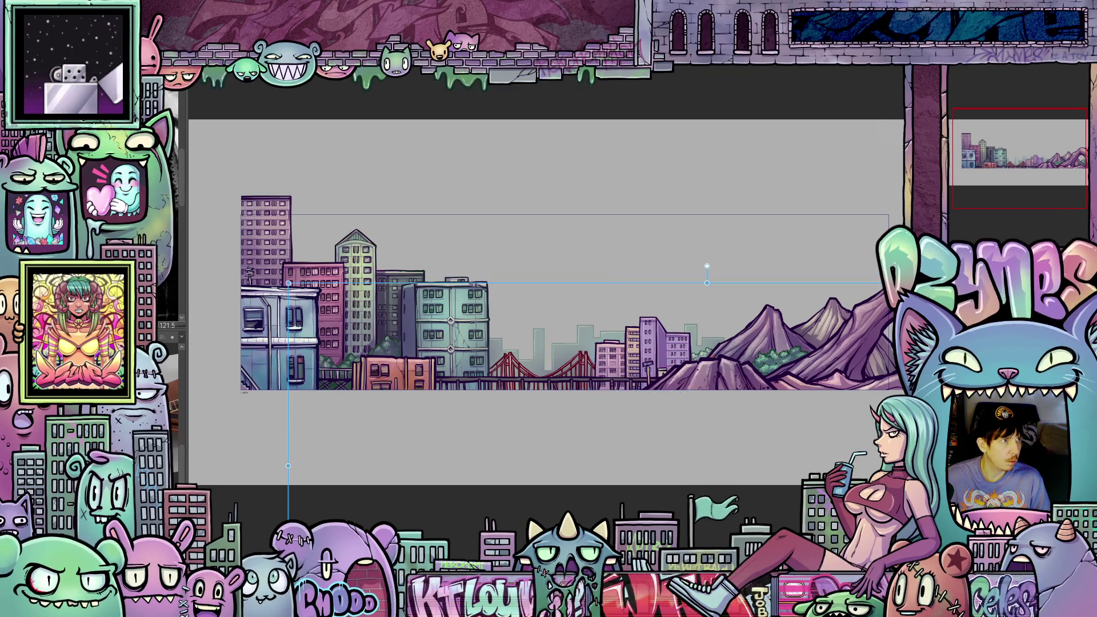
key("ctrl+z")
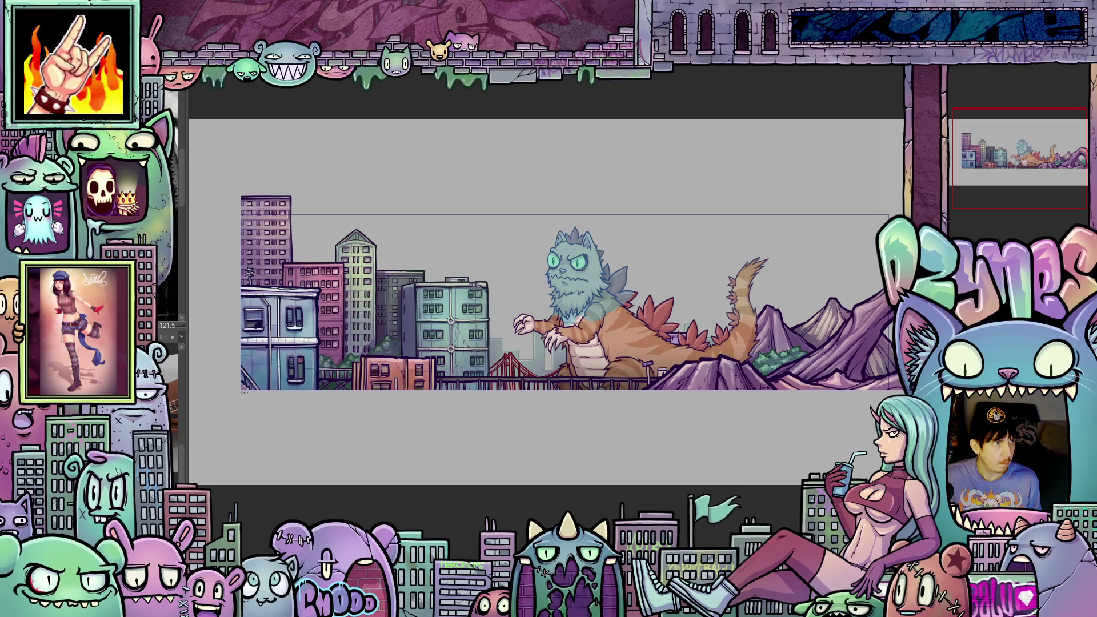
Reshape the kaiju's tail tip and compare versions until the orange chest colouring returns.
left_click_drag(604, 390, 698, 391)
key("ctrl+z")
key("ctrl+z")
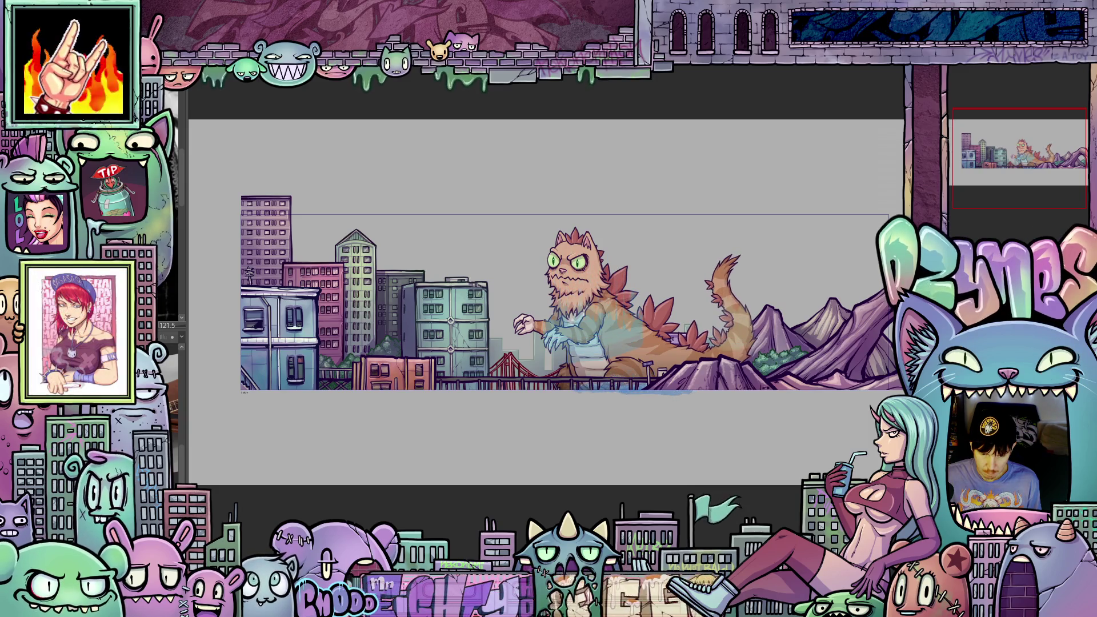
key("ctrl+y")
key("ctrl+y")
key("ctrl+y")
key("ctrl+y")
key("ctrl+z")
key("ctrl+z")
key("ctrl+z")
key("ctrl+y")
key("ctrl+y")
key("ctrl+y")
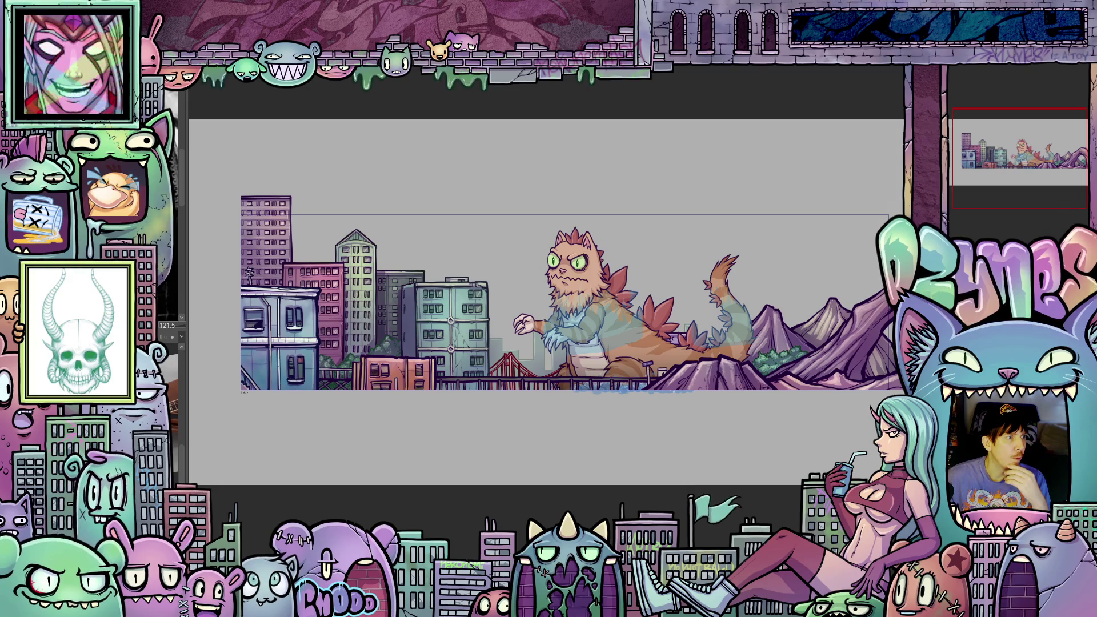
Step back through earlier kaiju versions to before the kaiju was drawn.
key("Right")
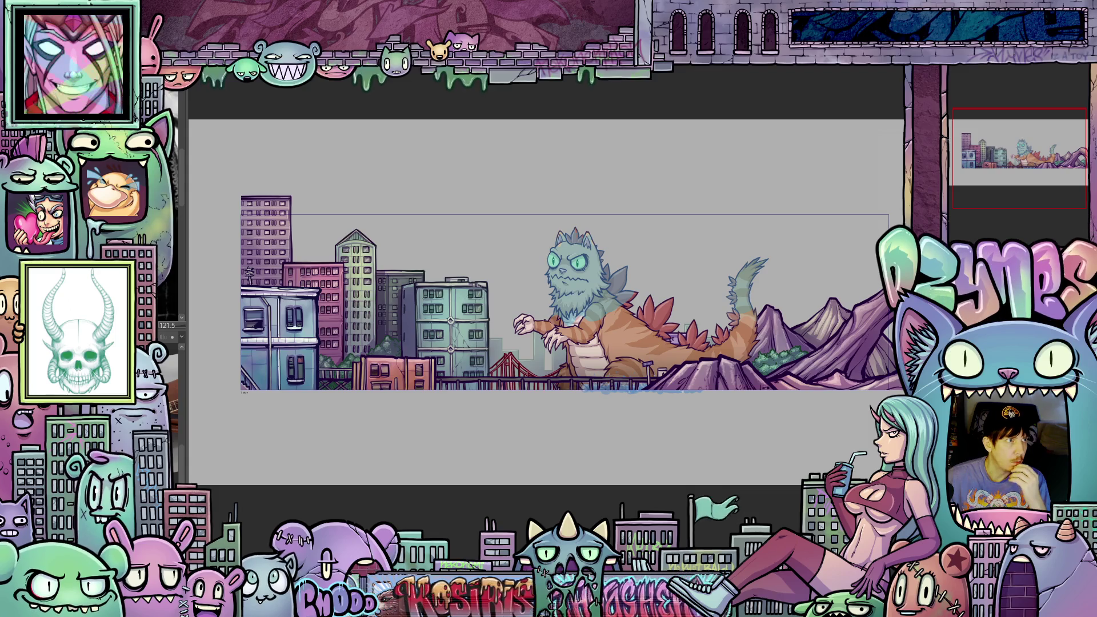
key("Right")
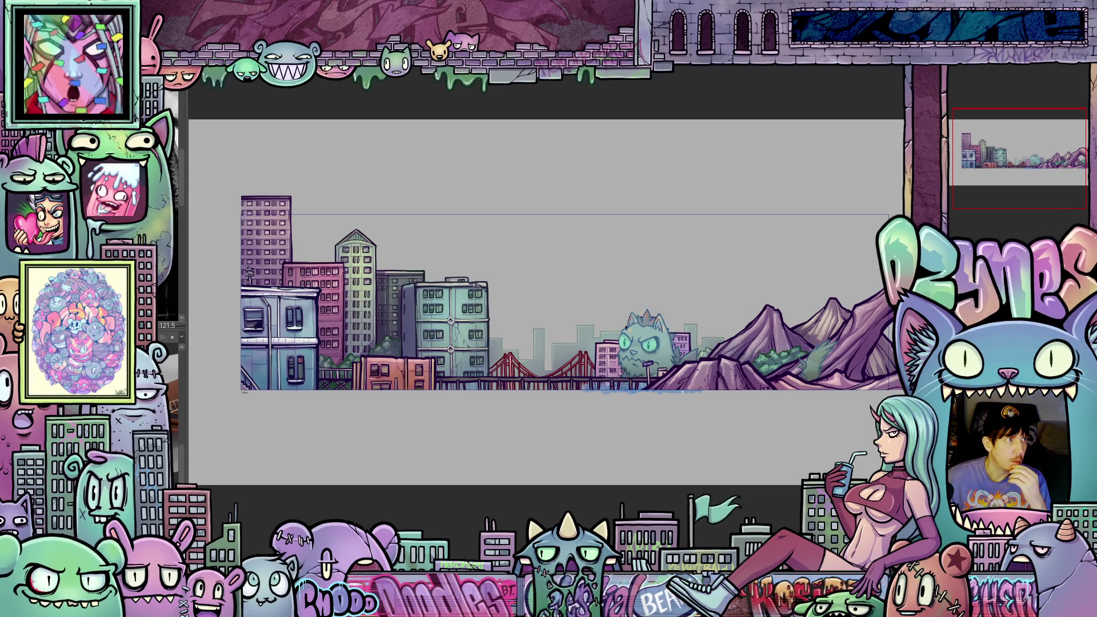
key("Right")
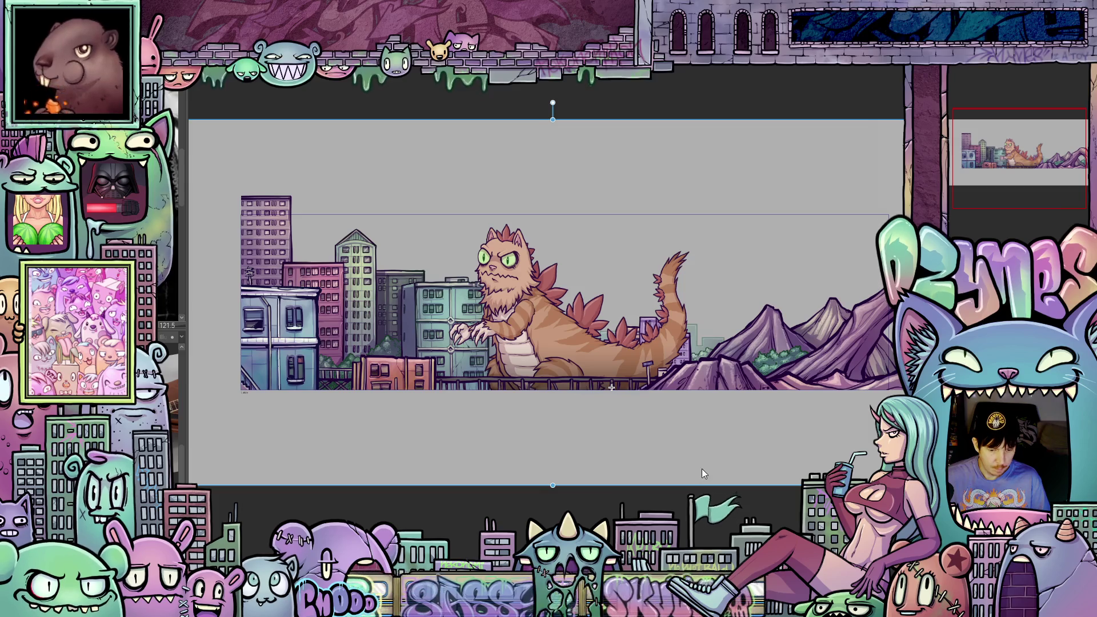
scroll(683, 439, "up", 2)
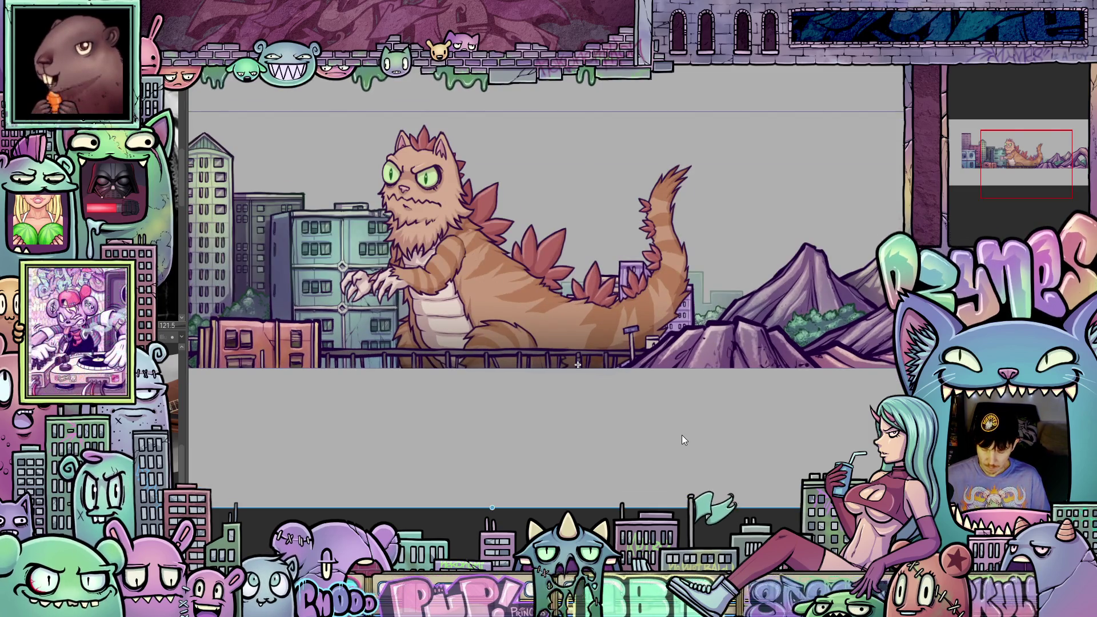
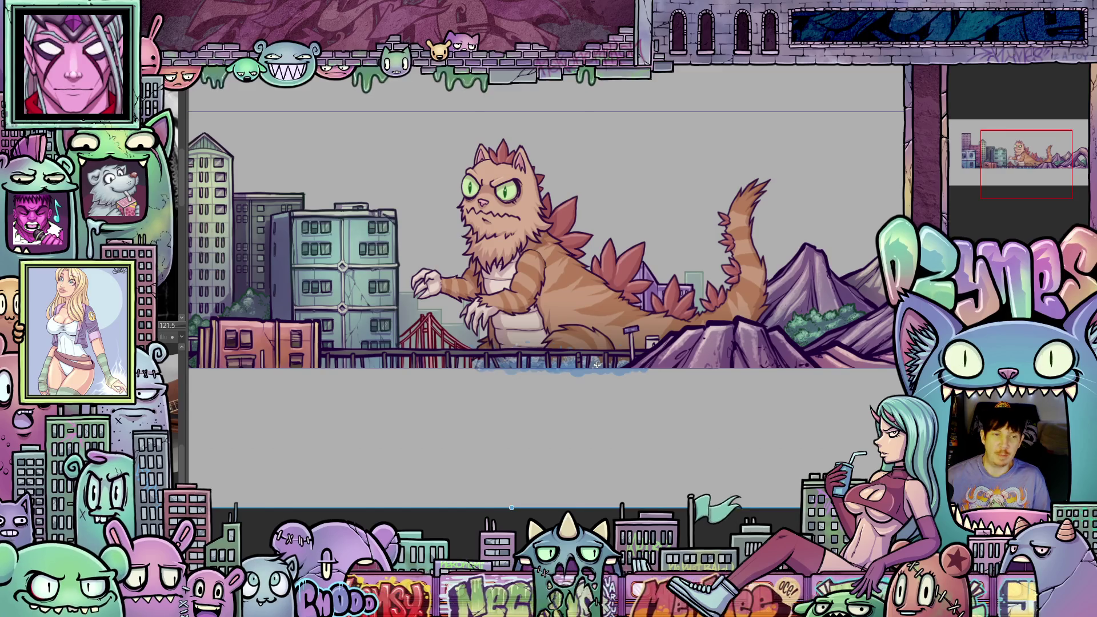
scroll(628, 190, "down", 1)
scroll(569, 159, "up", 1)
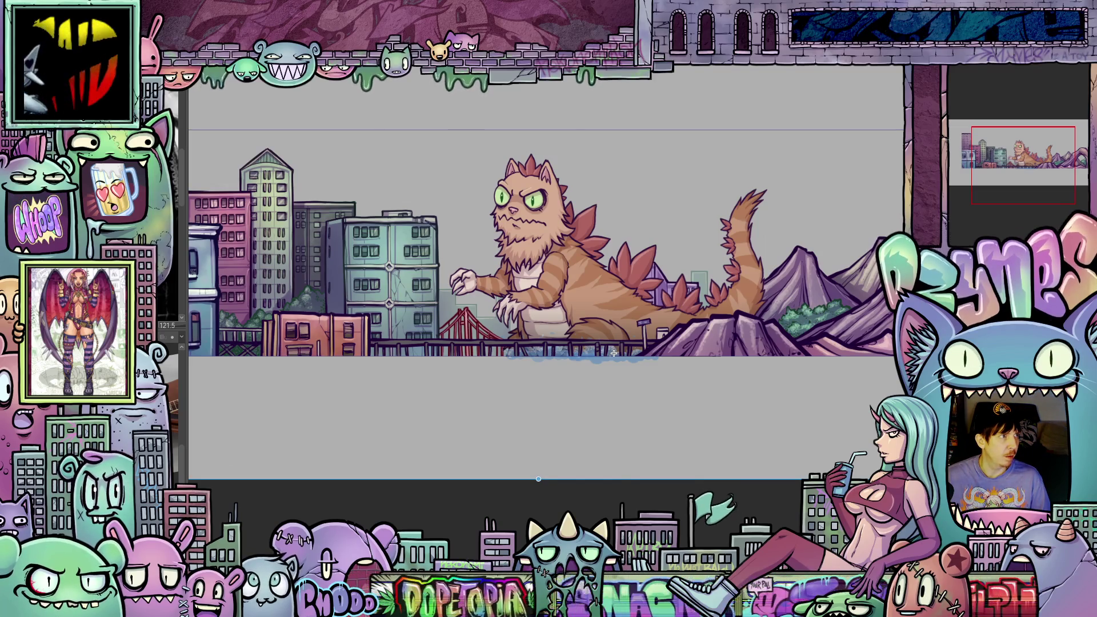
Hide the cat kaiju to view the city background, then play back the animation.
key("Delete")
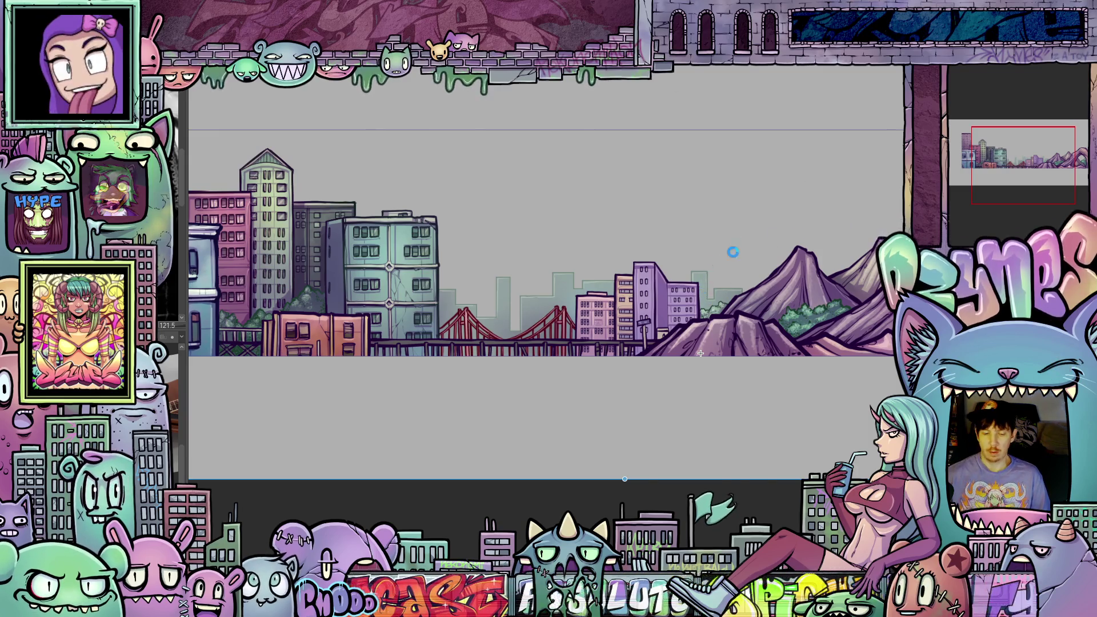
key("space")
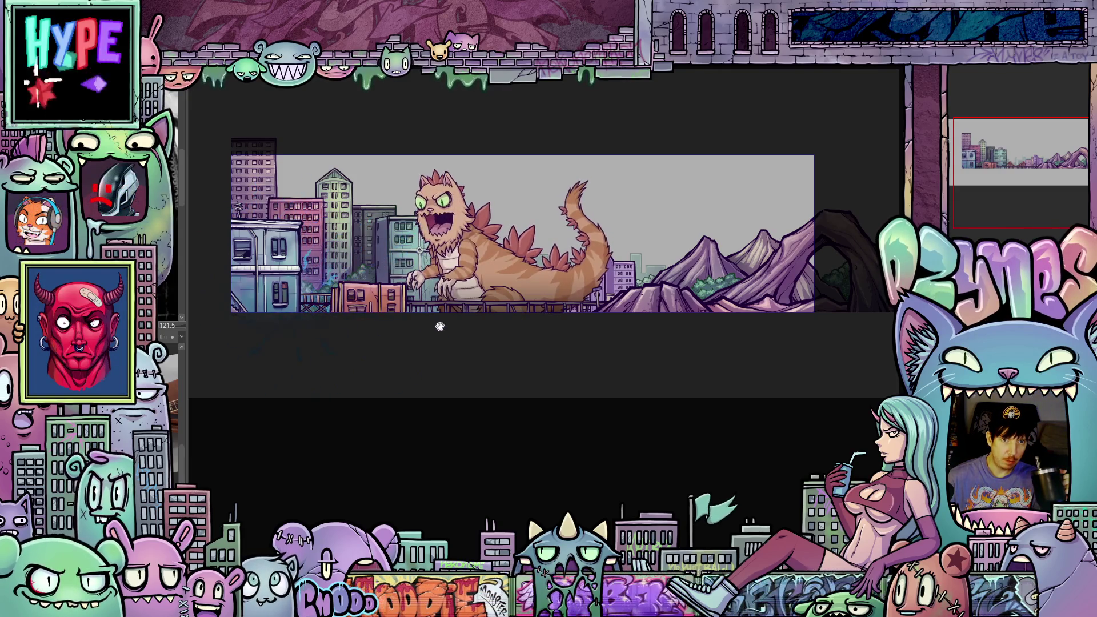
scroll(413, 331, "down", 1)
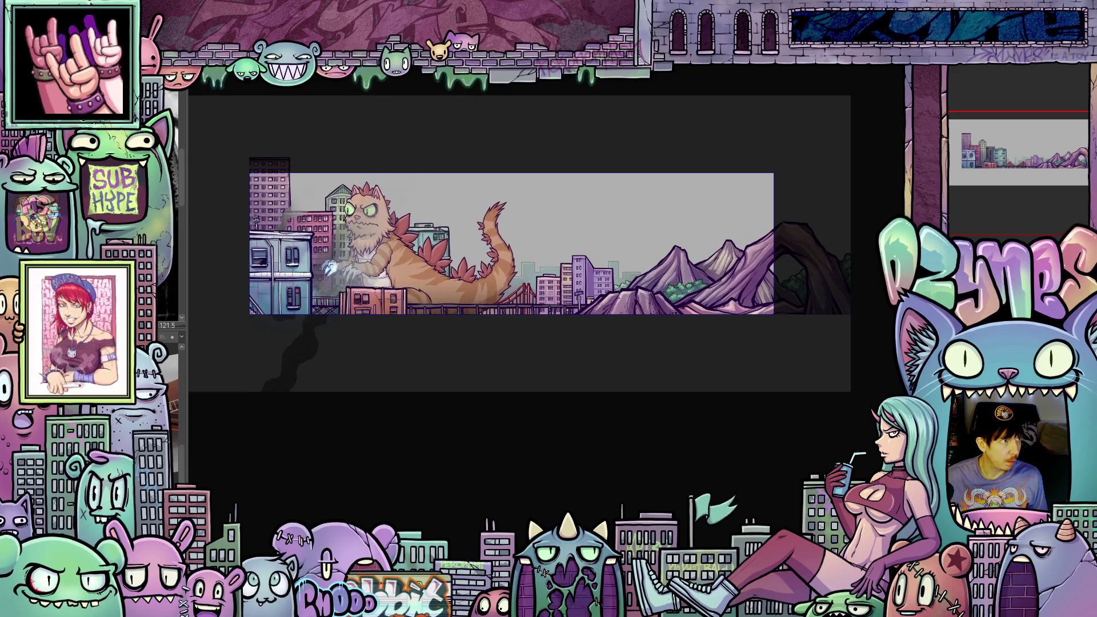
left_click(533, 320)
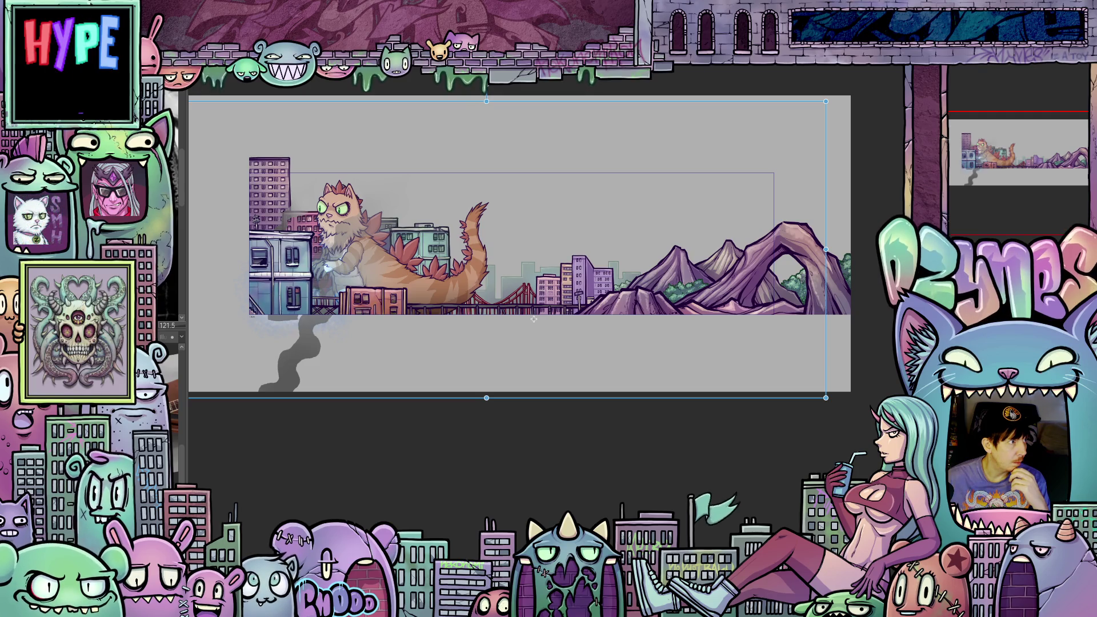
Commit the transform box so the stopped frame is ready for editing.
key("Return")
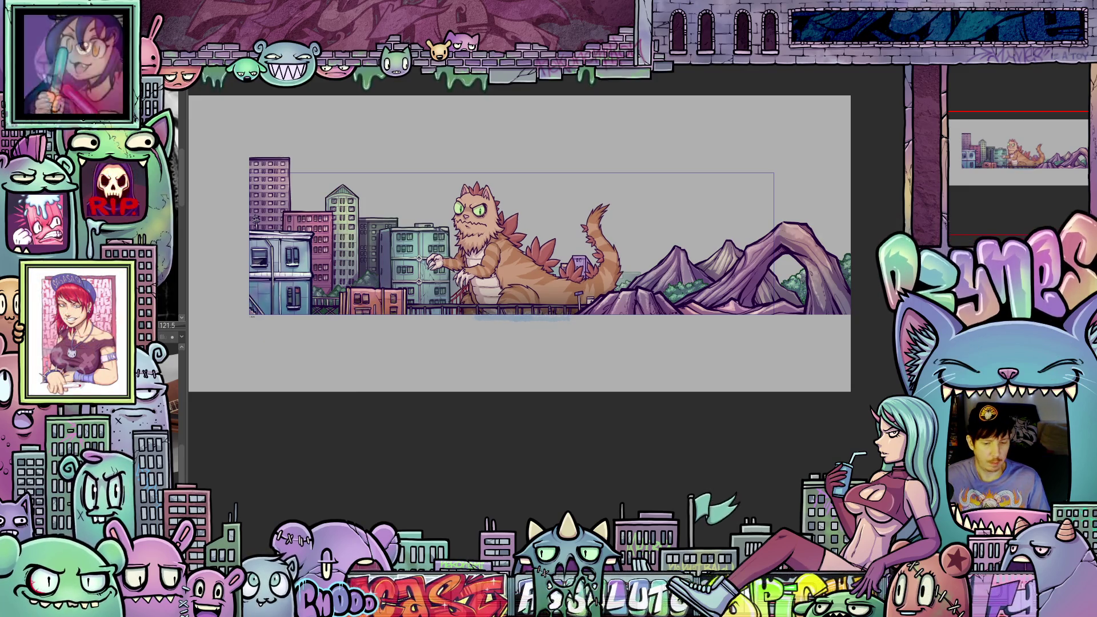
scroll(502, 318, "up", 1)
scroll(481, 314, "up", 1)
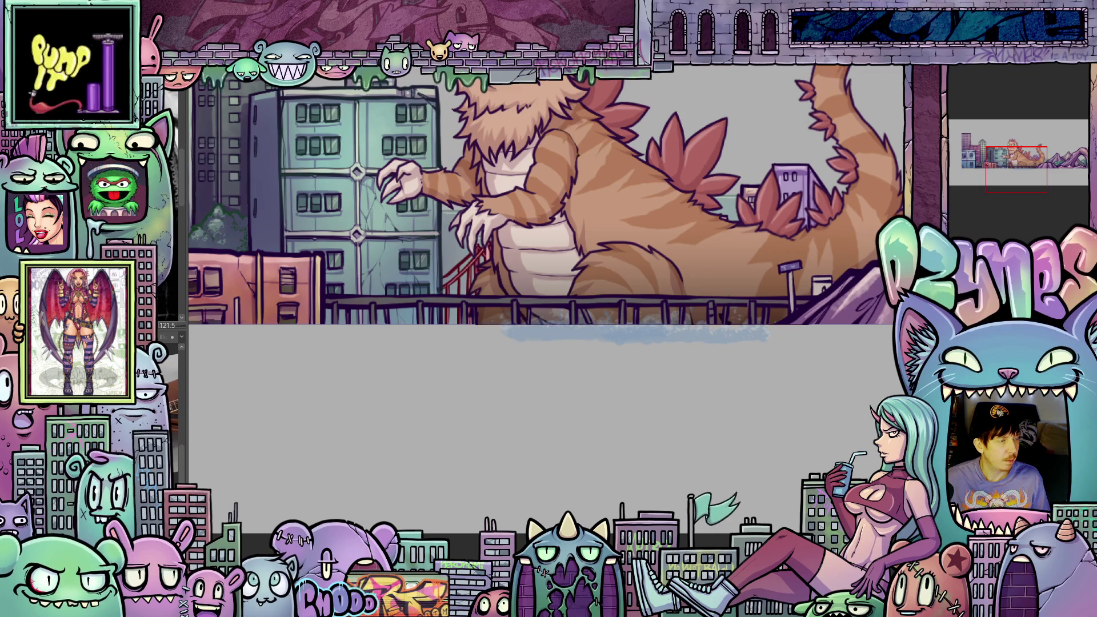
Flip through three cels of the cat's walk cycle above the railing.
key("ctrl+z")
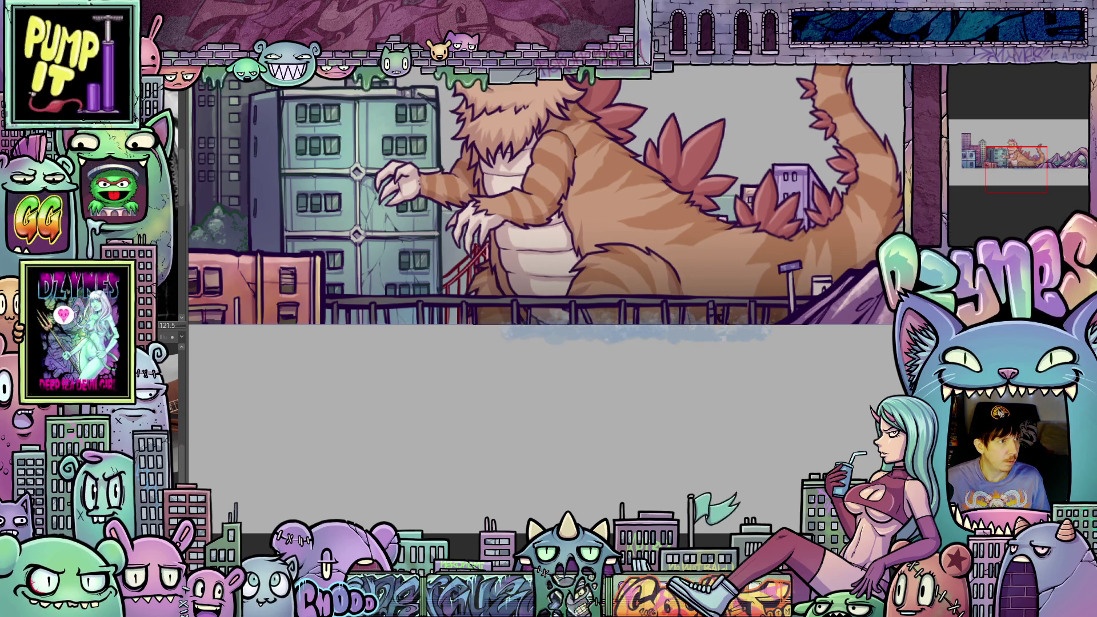
key("ctrl+z")
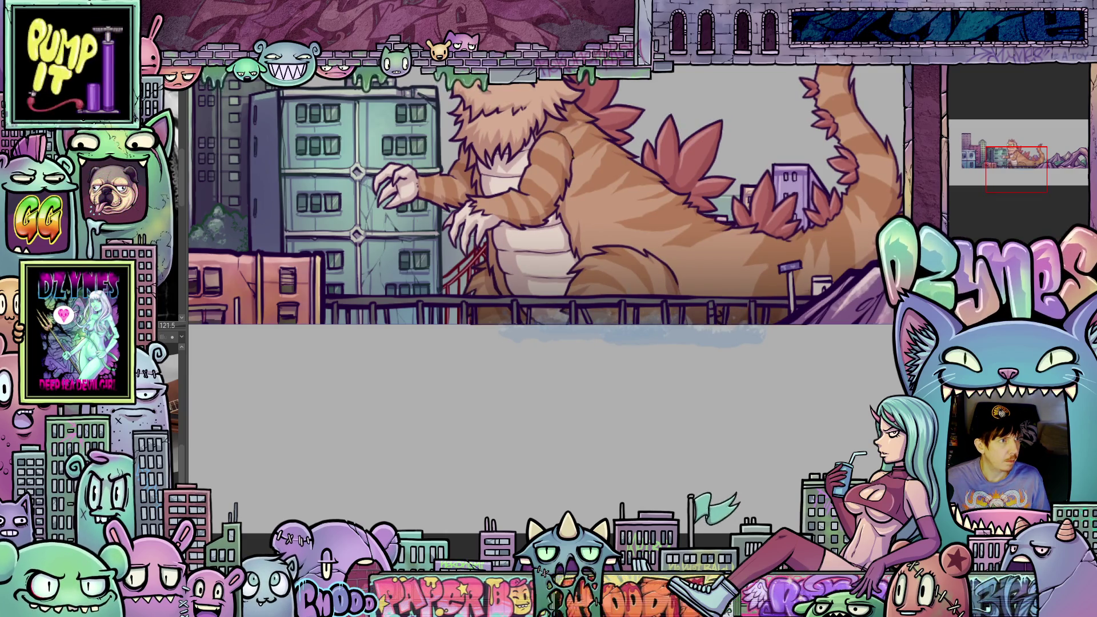
key("ctrl+z")
key("ctrl+z")
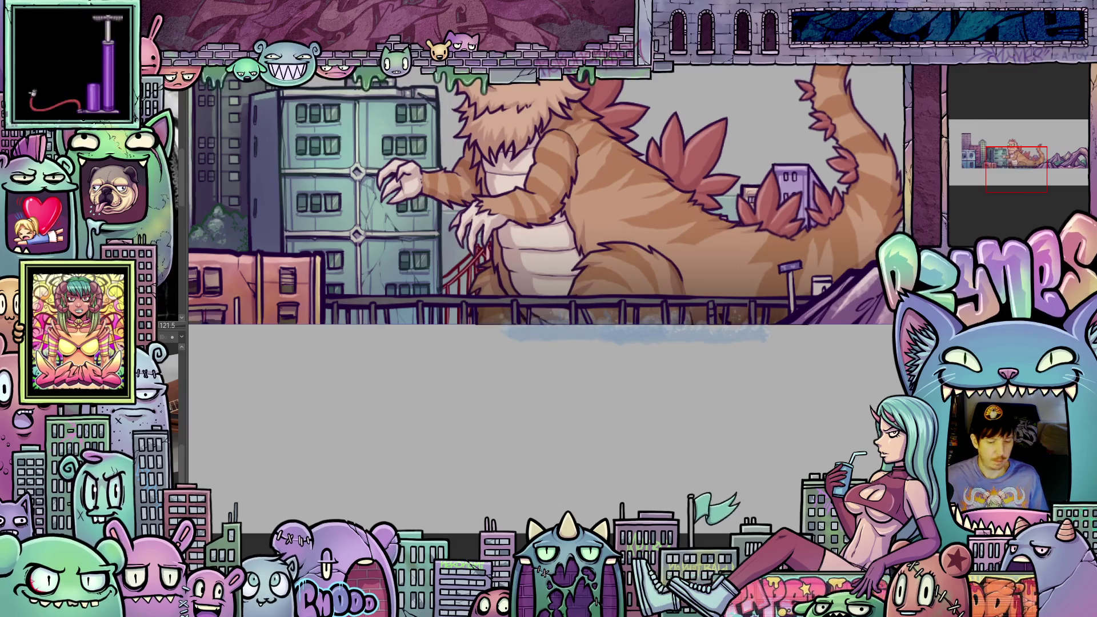
scroll(401, 331, "up", 2)
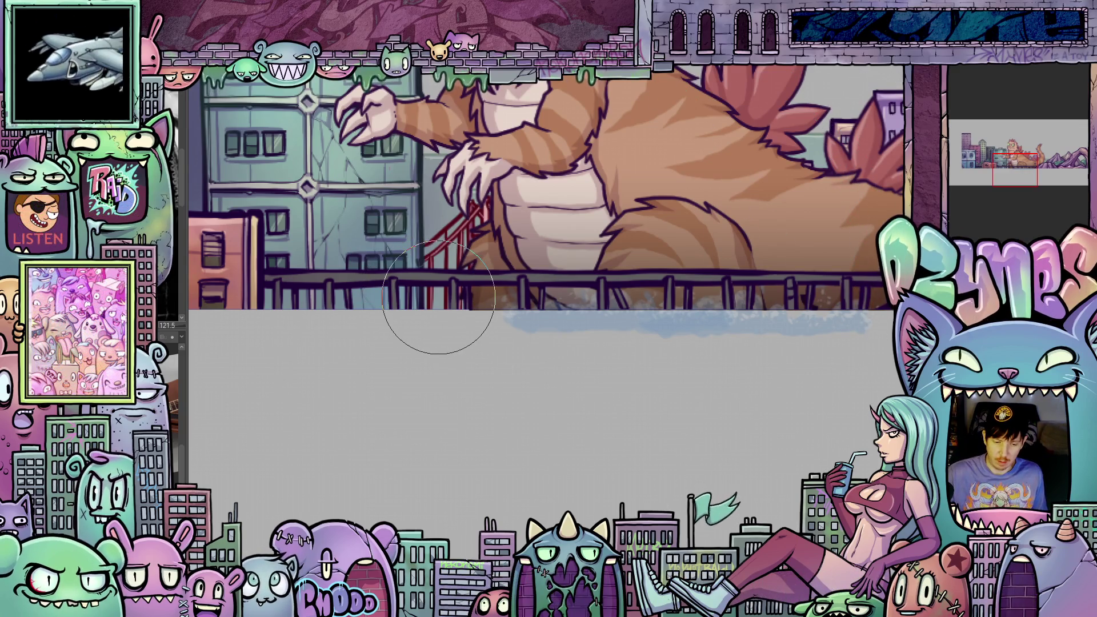
scroll(438, 300, "up", 3)
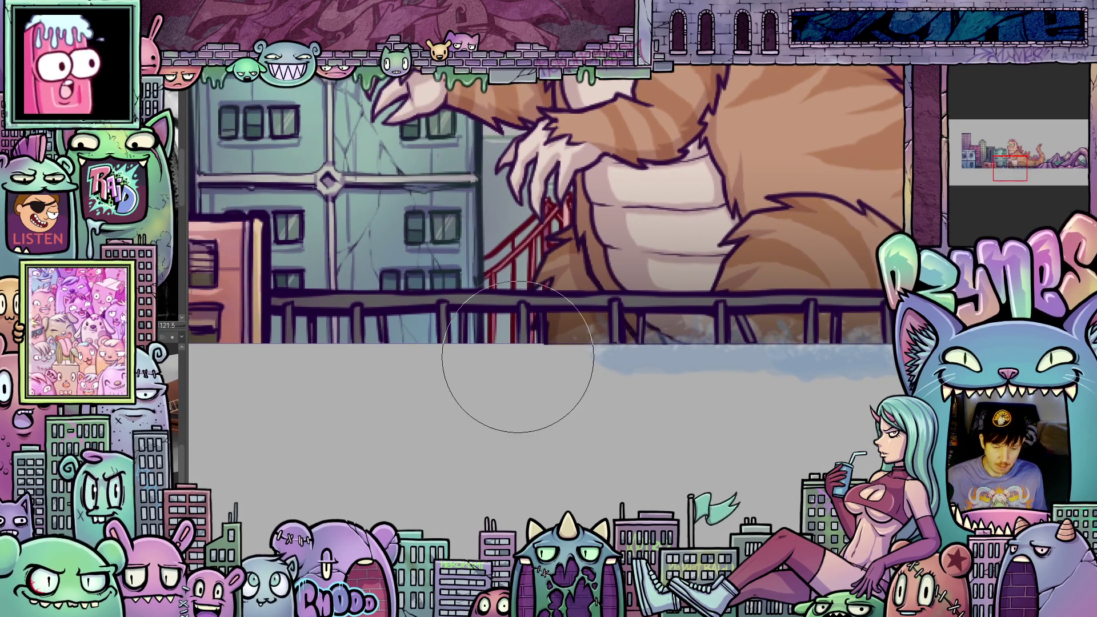
Paint smudgy purple-grey dust along the street below the railing with a smaller brush, checking across frames.
key("bracketleft")
key("bracketleft")
key("bracketleft")
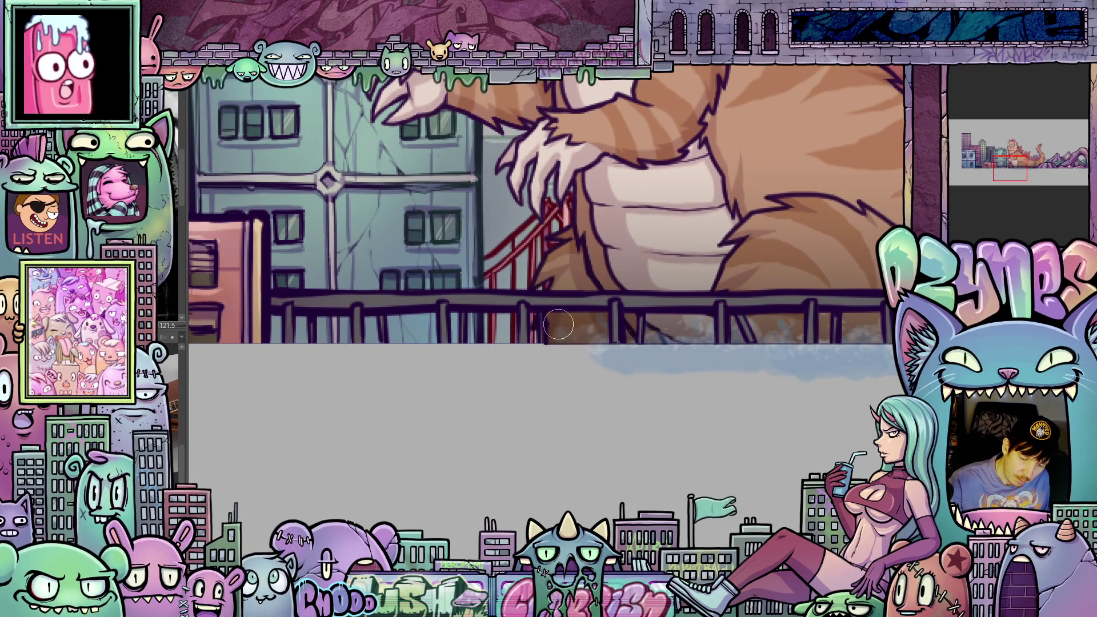
left_click_drag(524, 352, 558, 328)
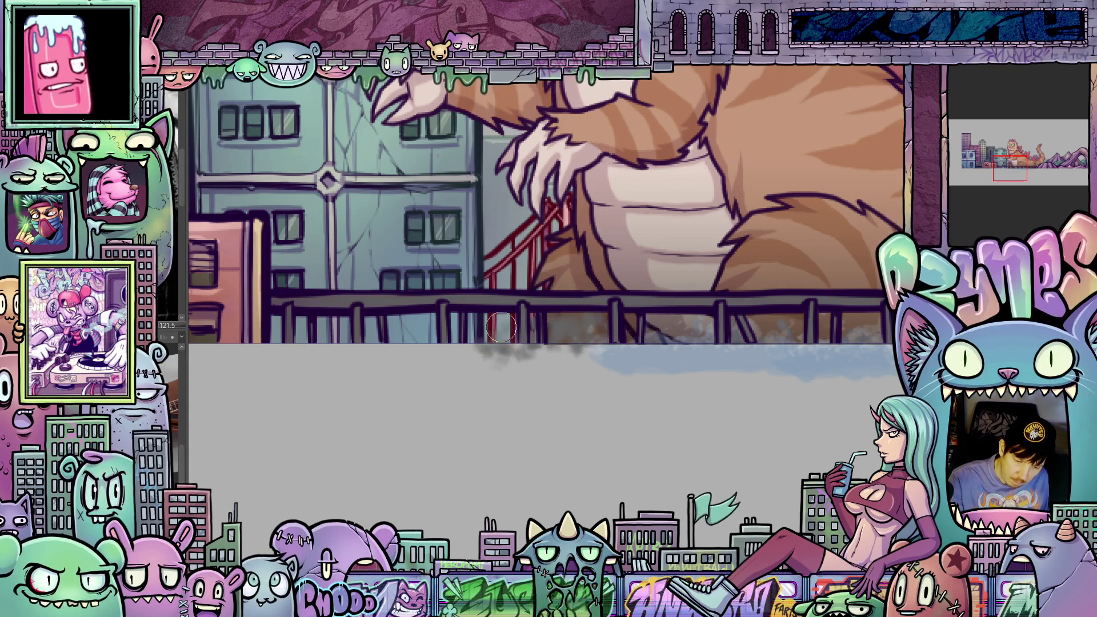
left_click_drag(491, 353, 514, 353)
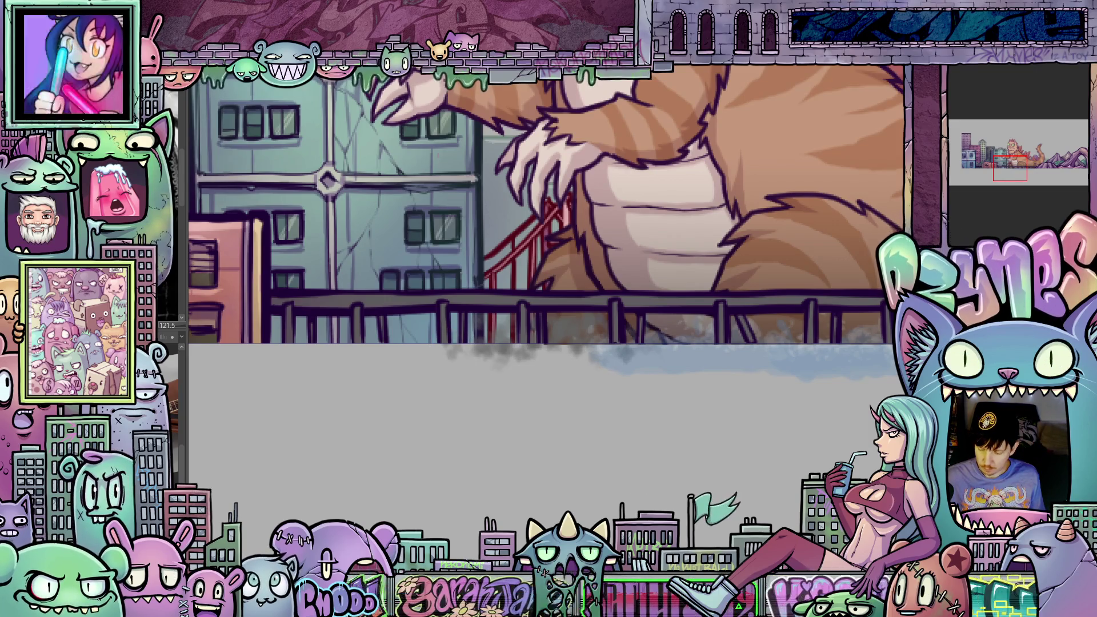
key("ctrl+z")
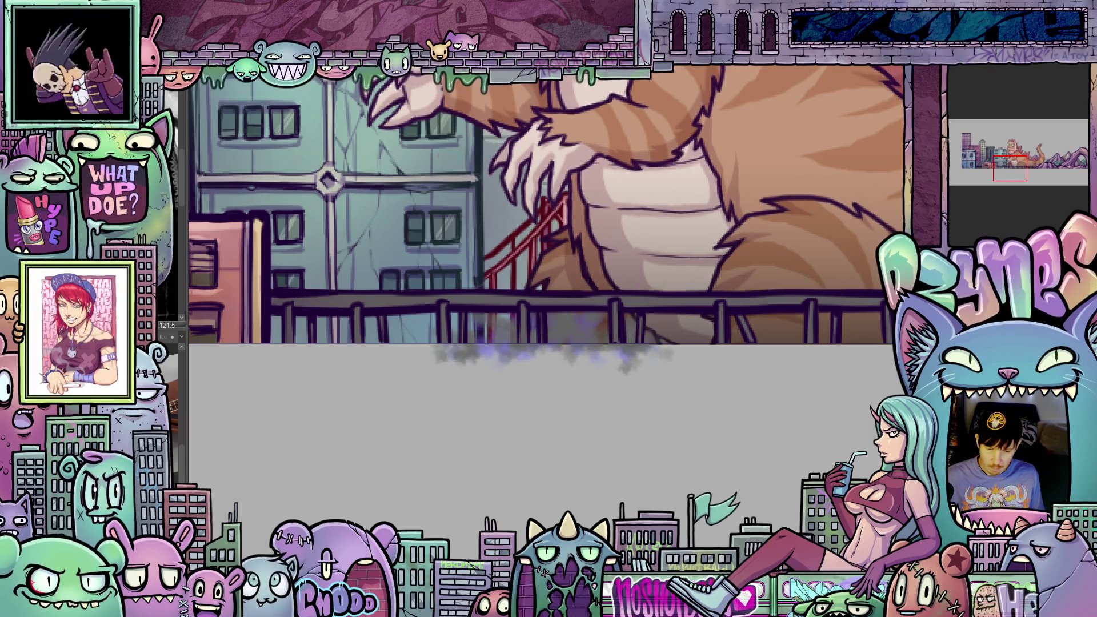
key("ctrl+z")
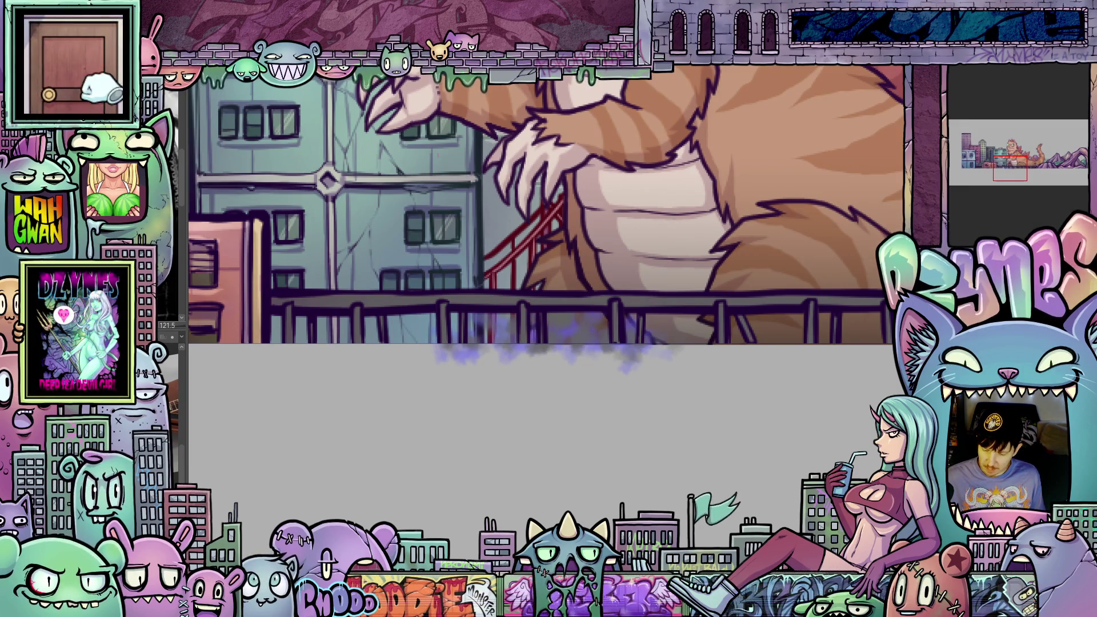
Flip back and forth through the walk-cycle frames to compare the dust cloud under the cat's feet.
key("ctrl+z")
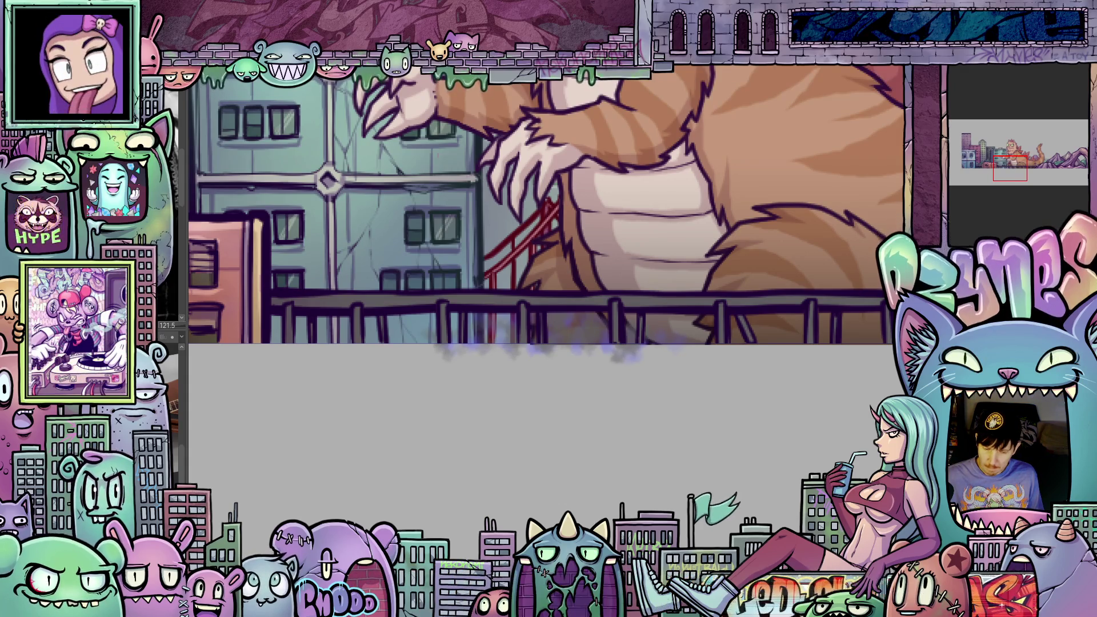
key("ctrl+z")
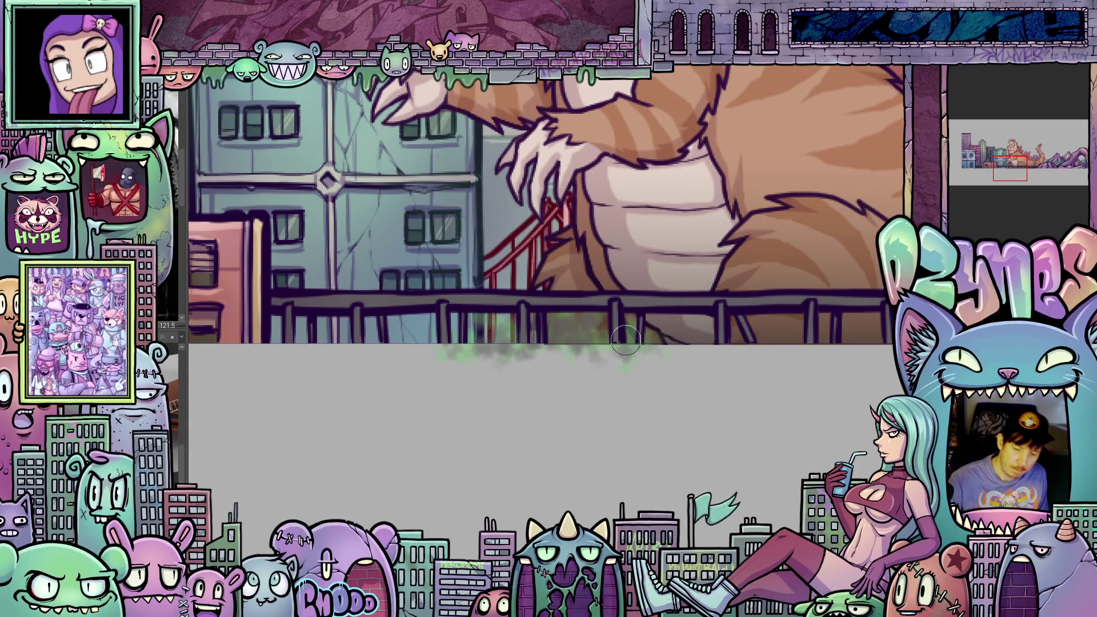
key("ctrl+y")
key("ctrl+z")
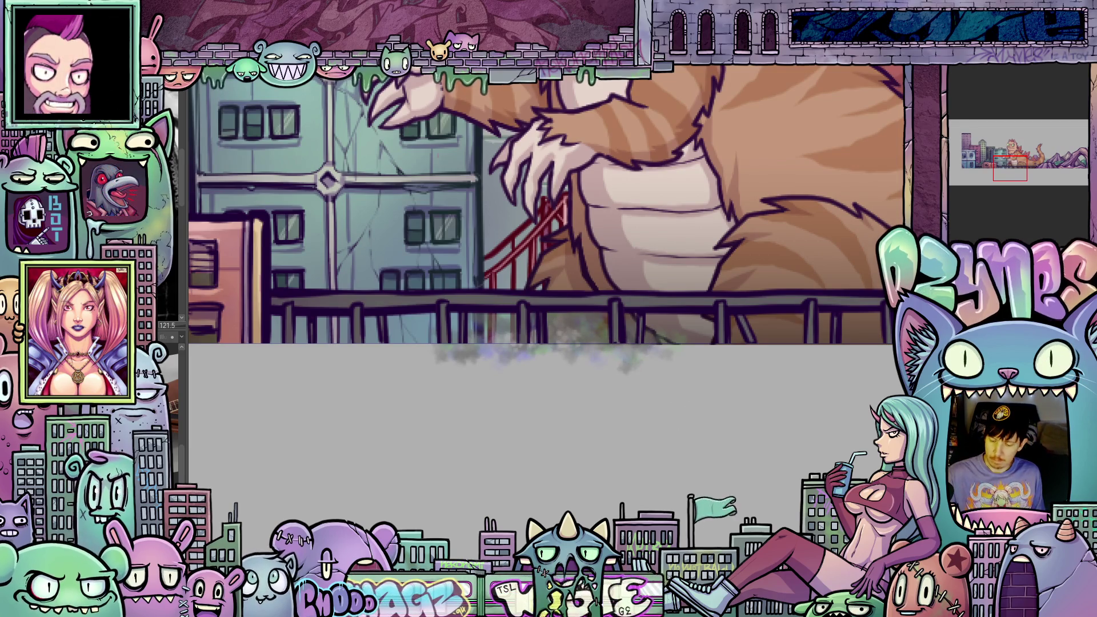
key("ctrl+z")
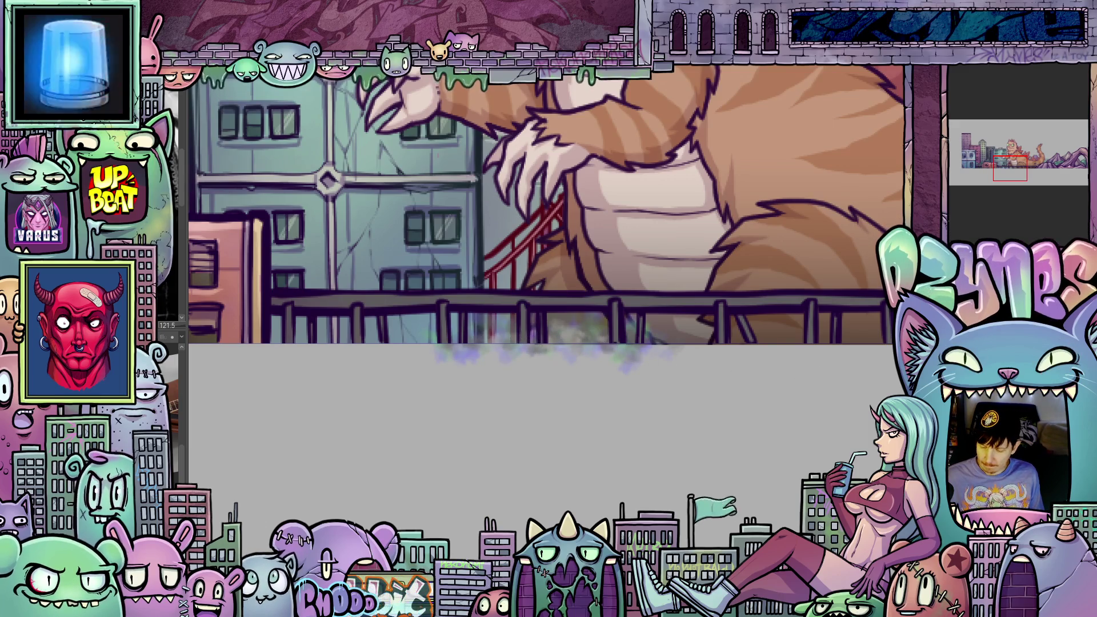
key("ctrl+z")
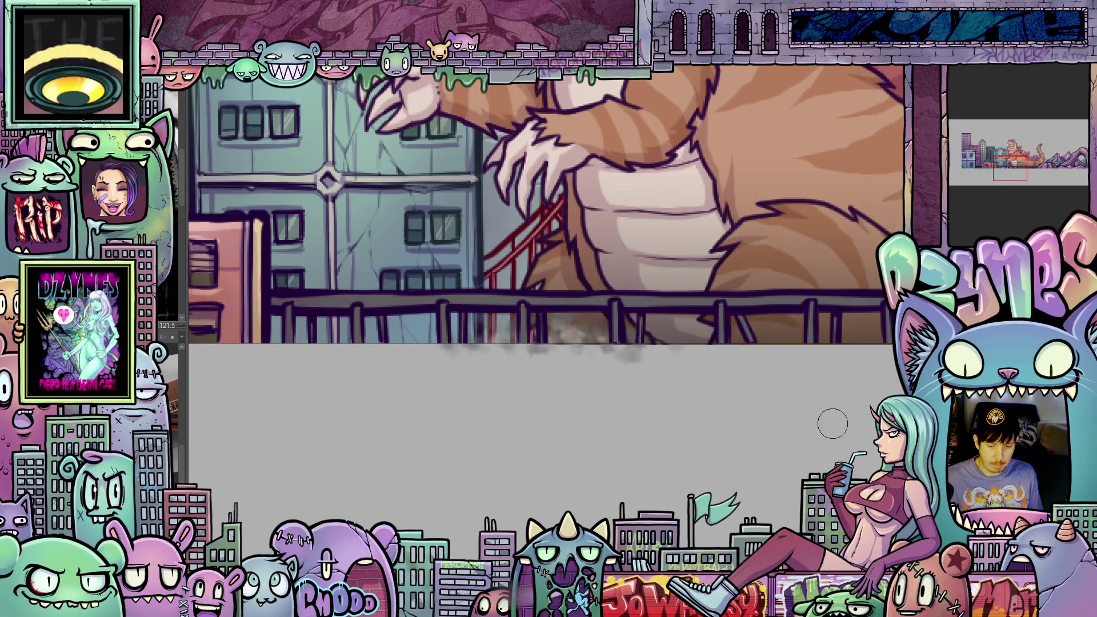
scroll(601, 258, "down", 5)
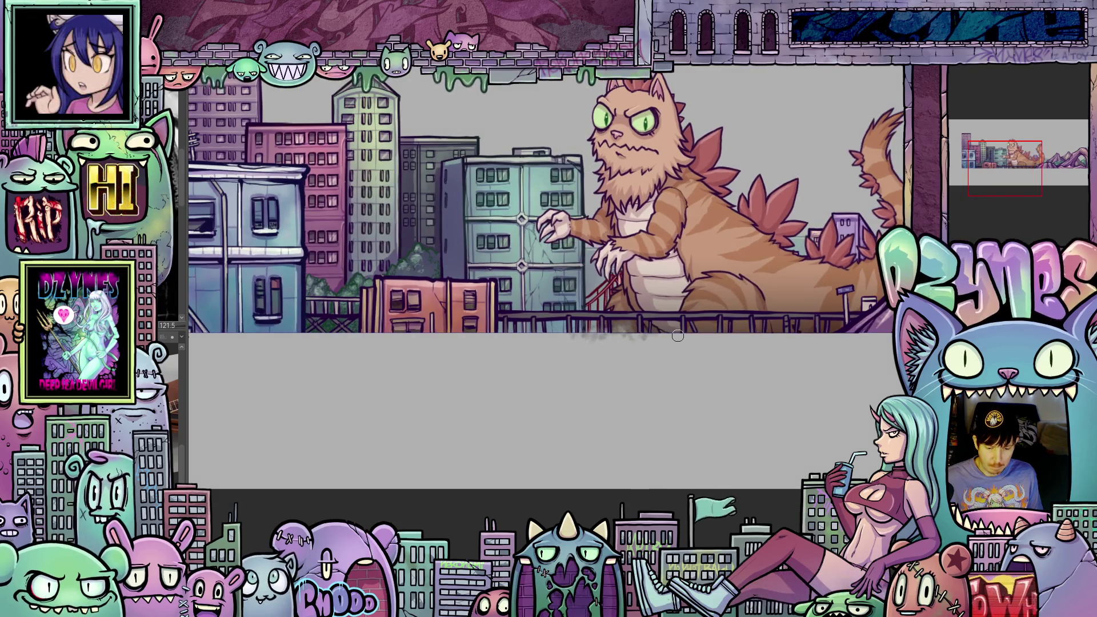
scroll(641, 319, "up", 1)
scroll(669, 335, "up", 1)
scroll(686, 344, "up", 1)
scroll(712, 356, "up", 1)
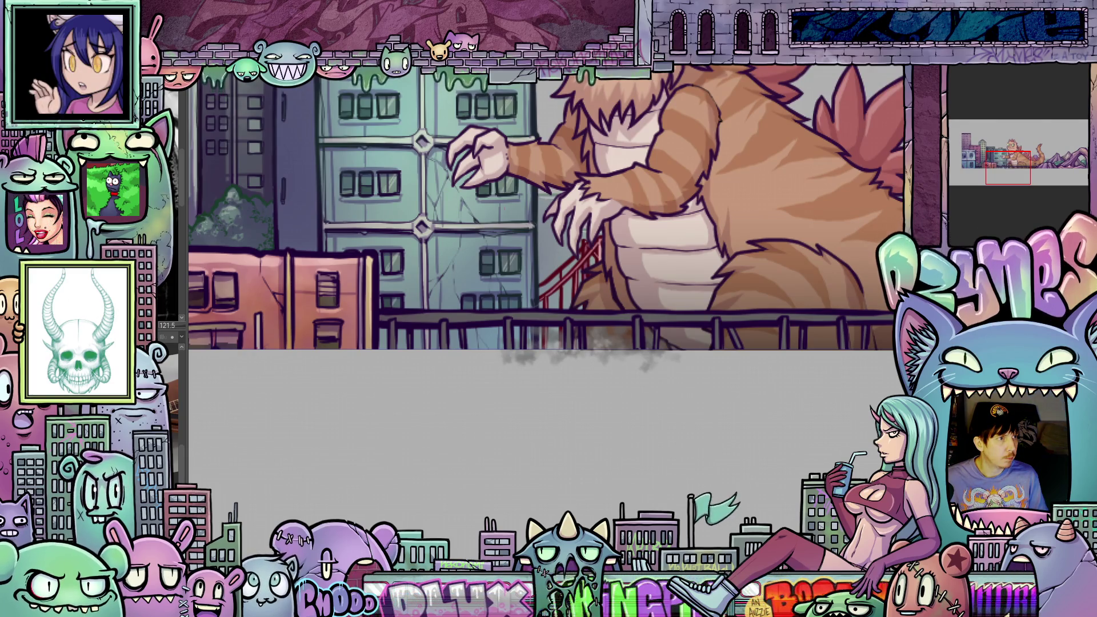
key("space")
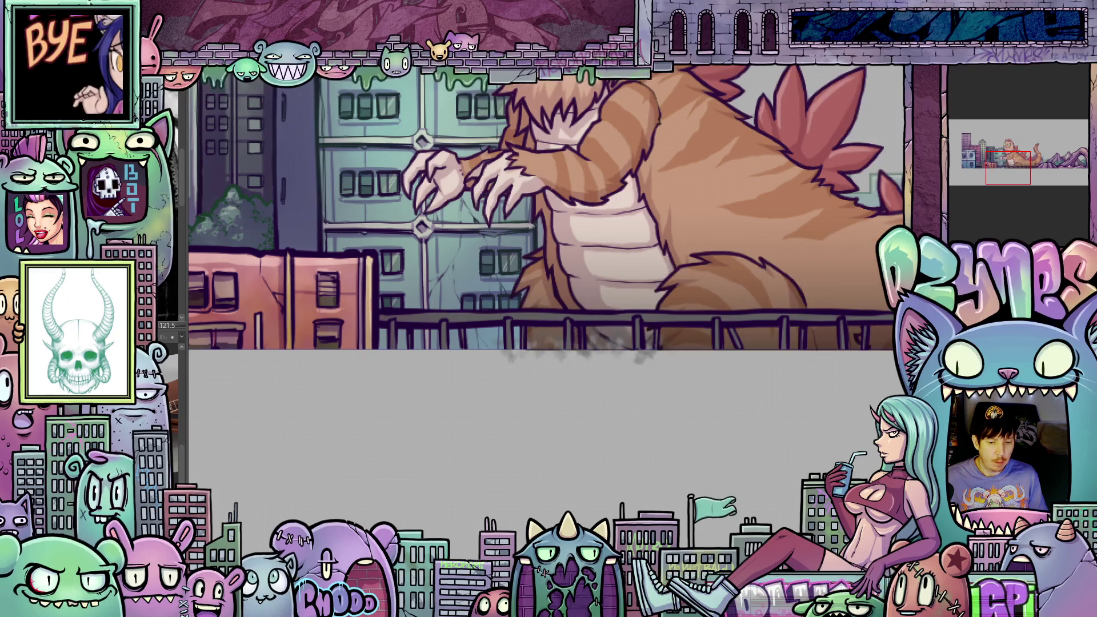
scroll(549, 206, "down", 3)
scroll(549, 206, "down", 2)
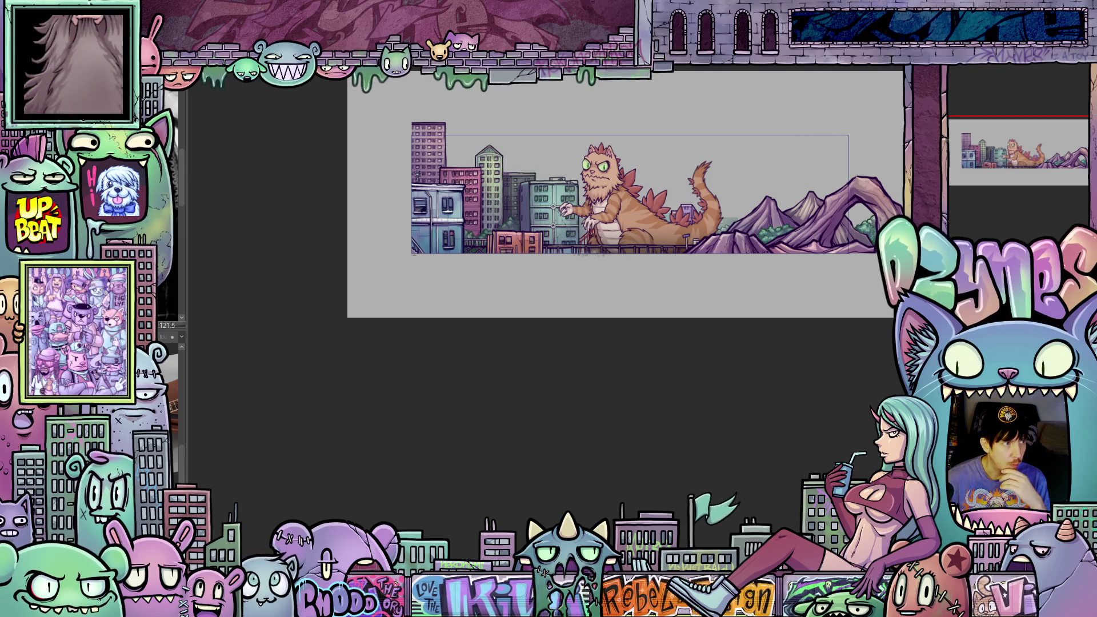
scroll(600, 234, "up", 1)
scroll(592, 219, "up", 1)
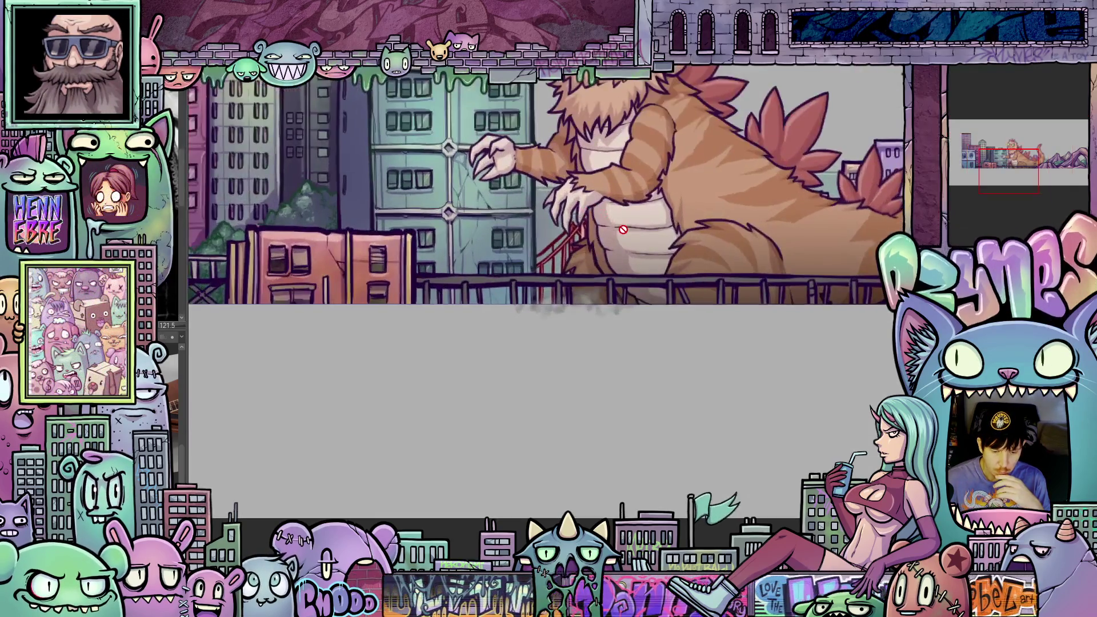
scroll(622, 229, "up", 1)
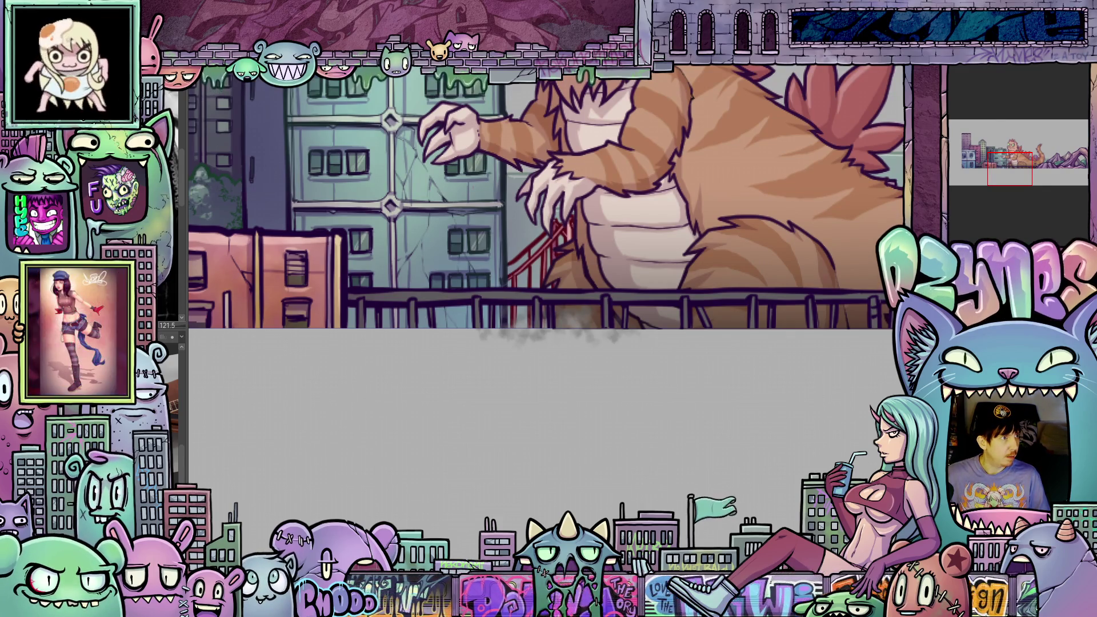
Step through successive frames to check the smoky dust trail under the cat's body.
key("ctrl+z")
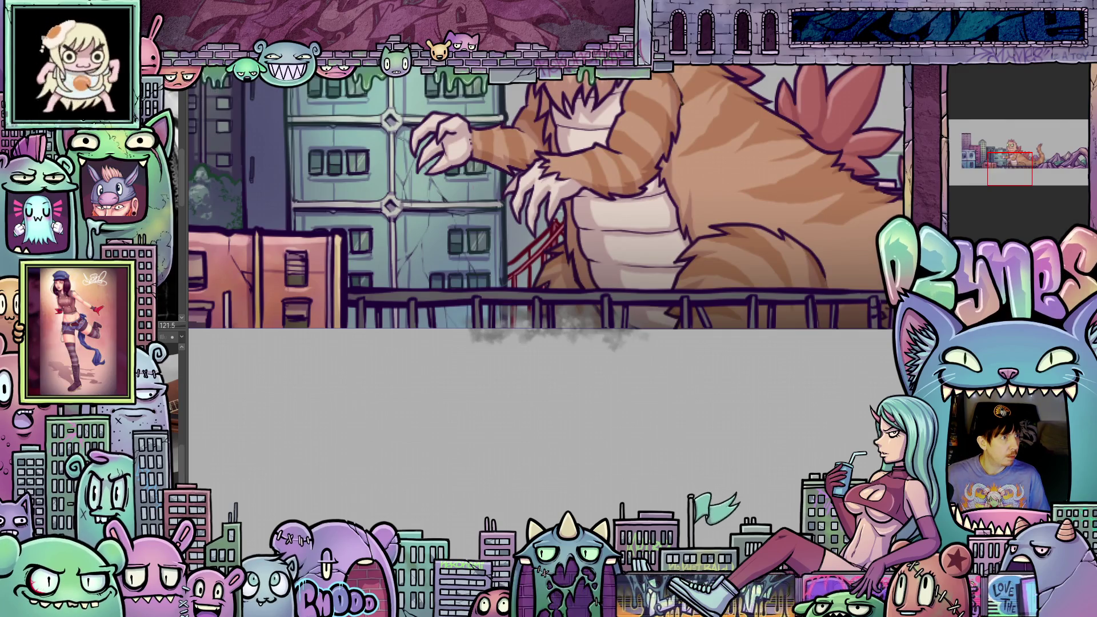
key("ctrl+z")
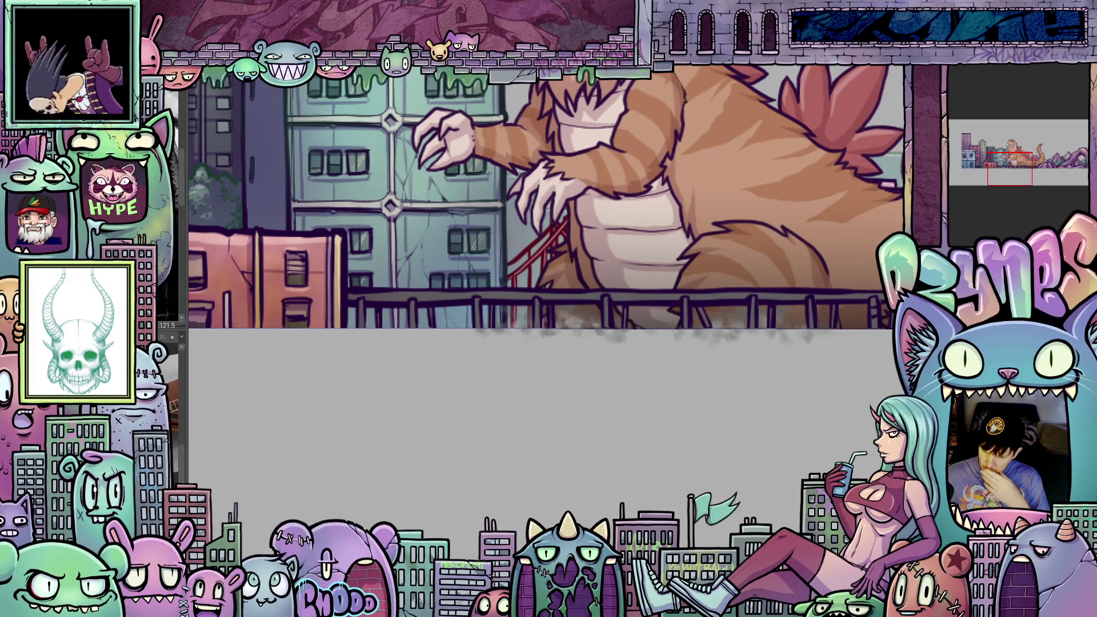
key("ctrl+z")
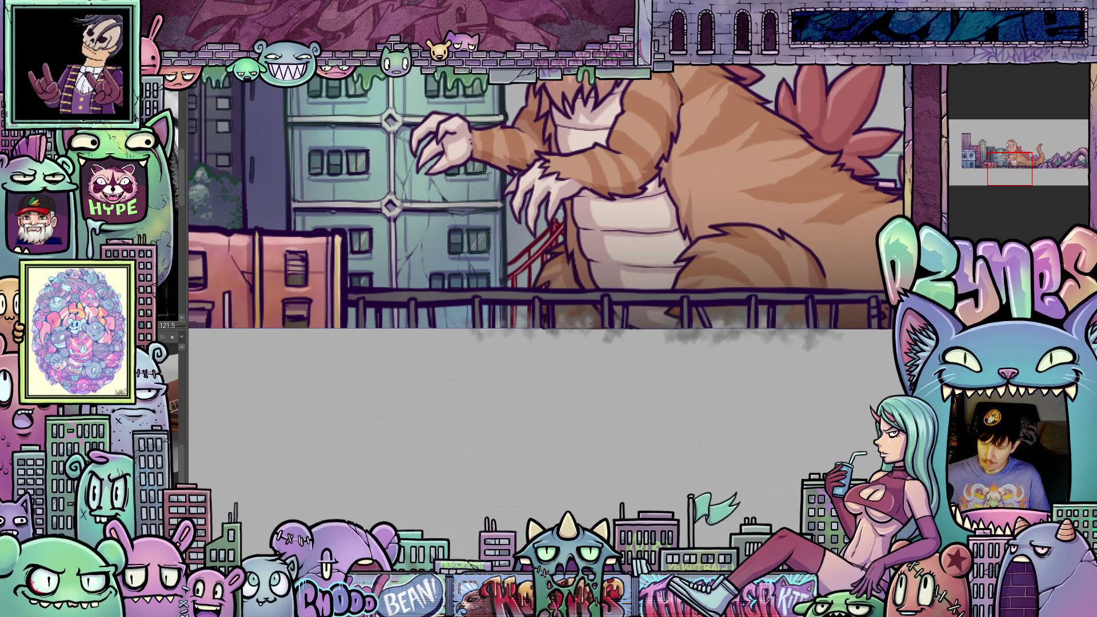
Free-transform the street dust cloud: shift it left, shrink it tighter beneath the railing, and confirm.
key("ctrl+t")
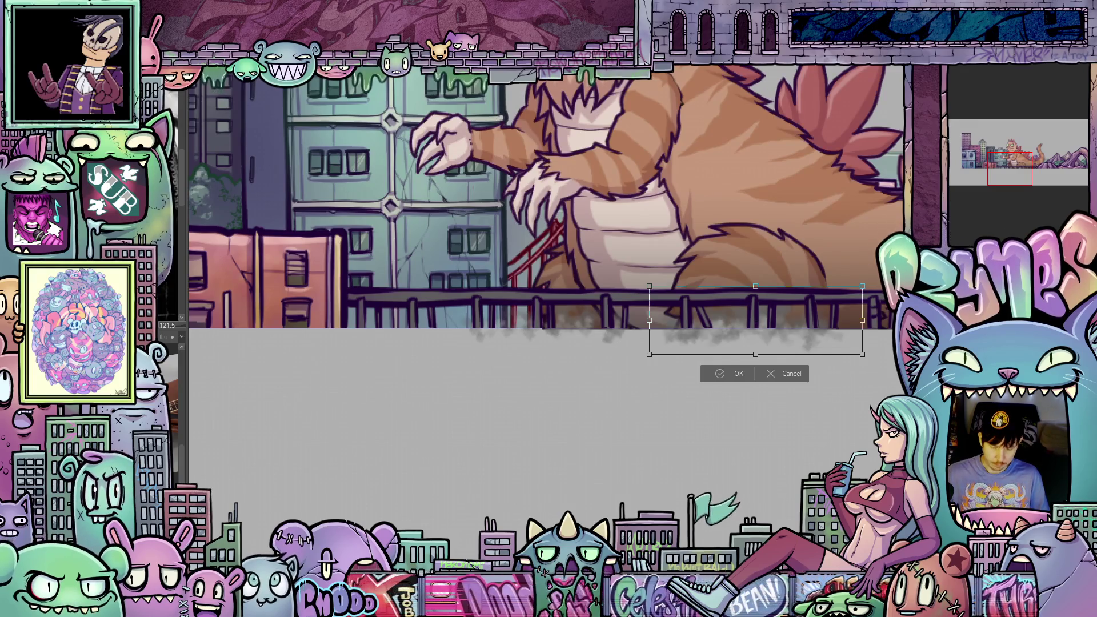
left_click_drag(785, 329, 675, 328)
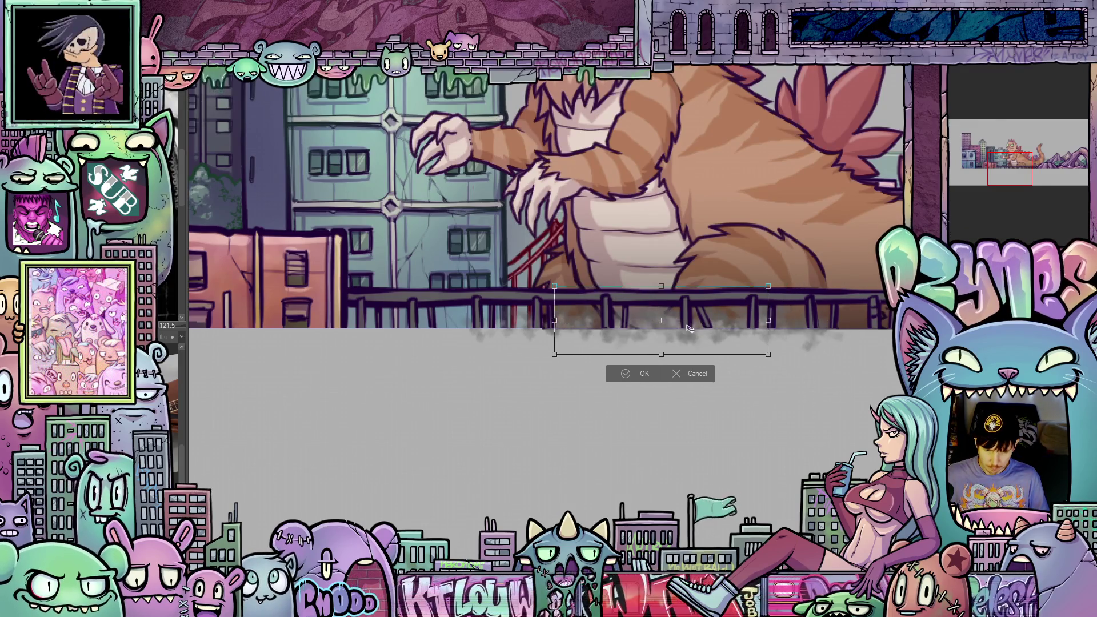
left_click_drag(752, 287, 710, 300)
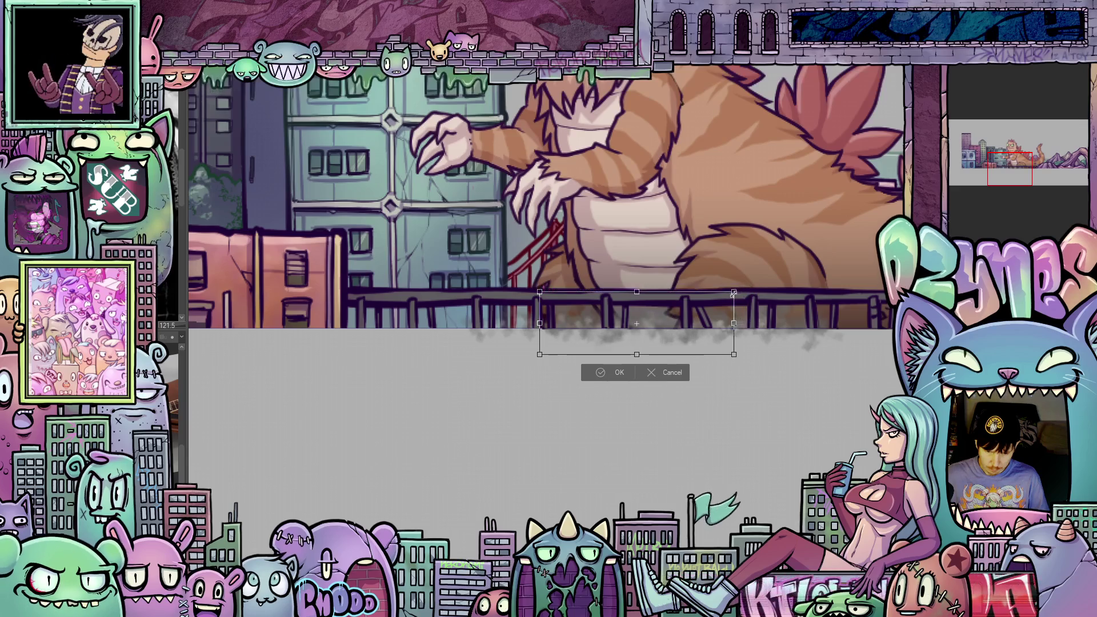
left_click_drag(647, 341, 662, 339)
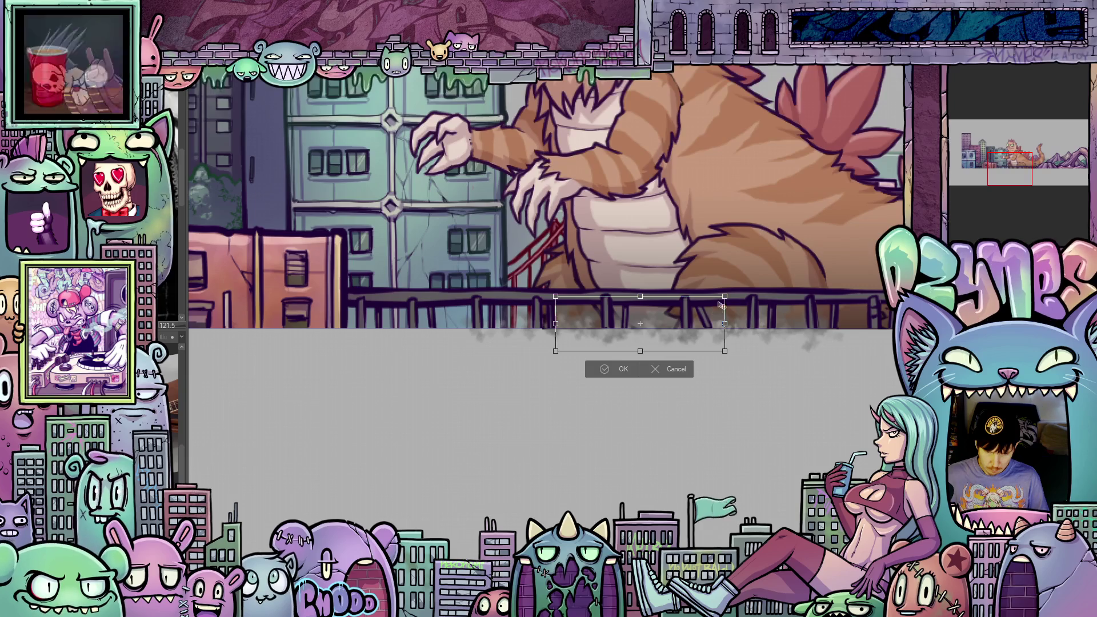
left_click_drag(726, 297, 713, 301)
left_click_drag(656, 338, 662, 335)
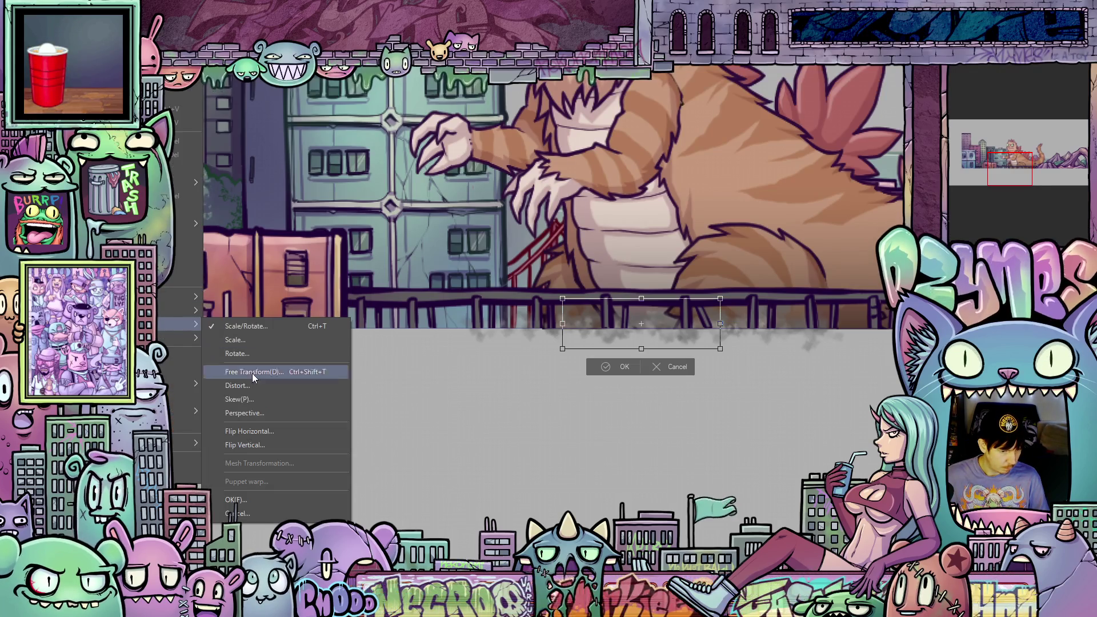
left_click(266, 433)
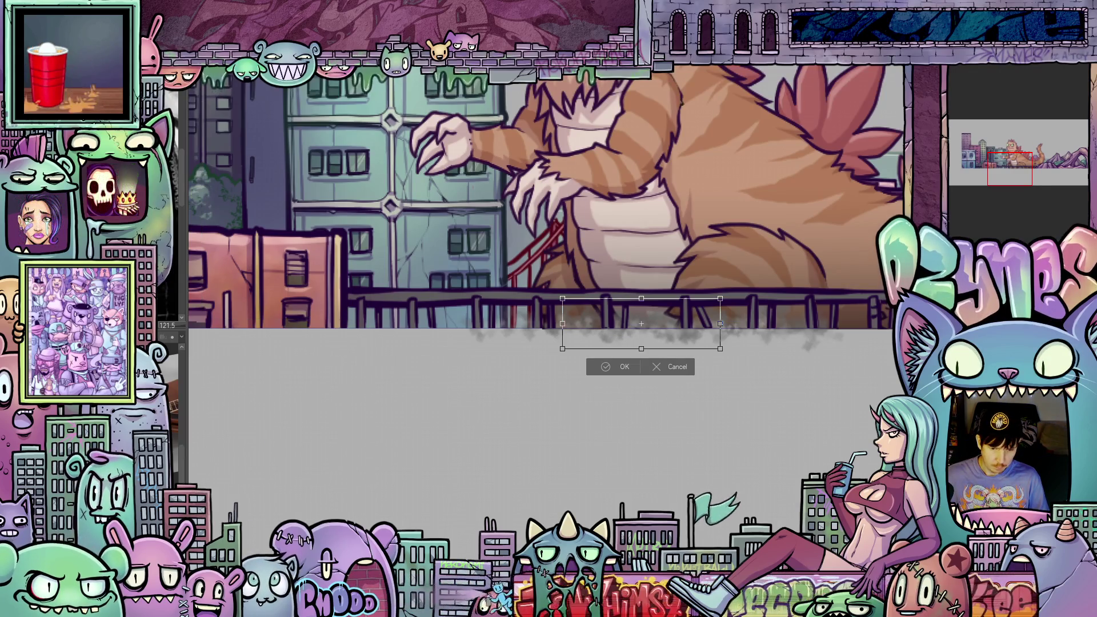
left_click(626, 366)
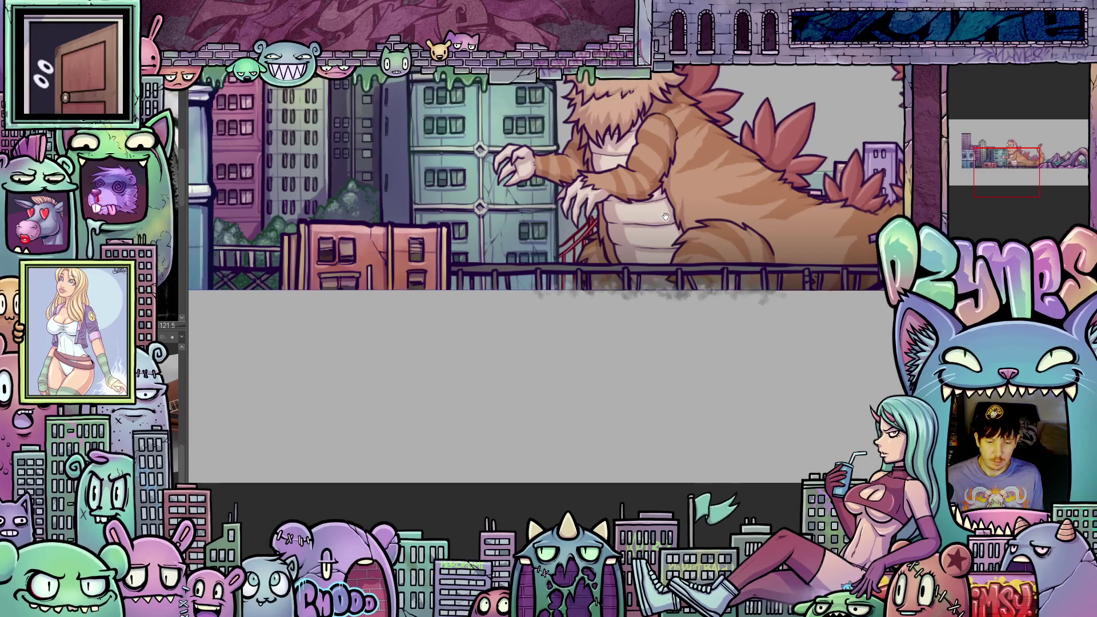
scroll(667, 217, "up", 5)
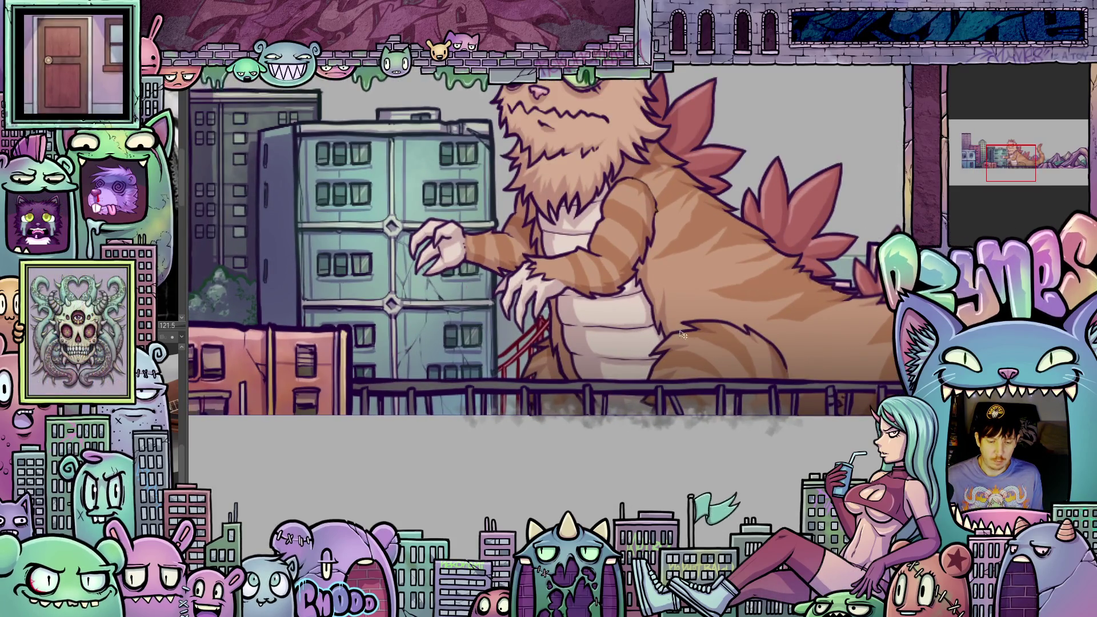
left_click_drag(680, 334, 647, 303)
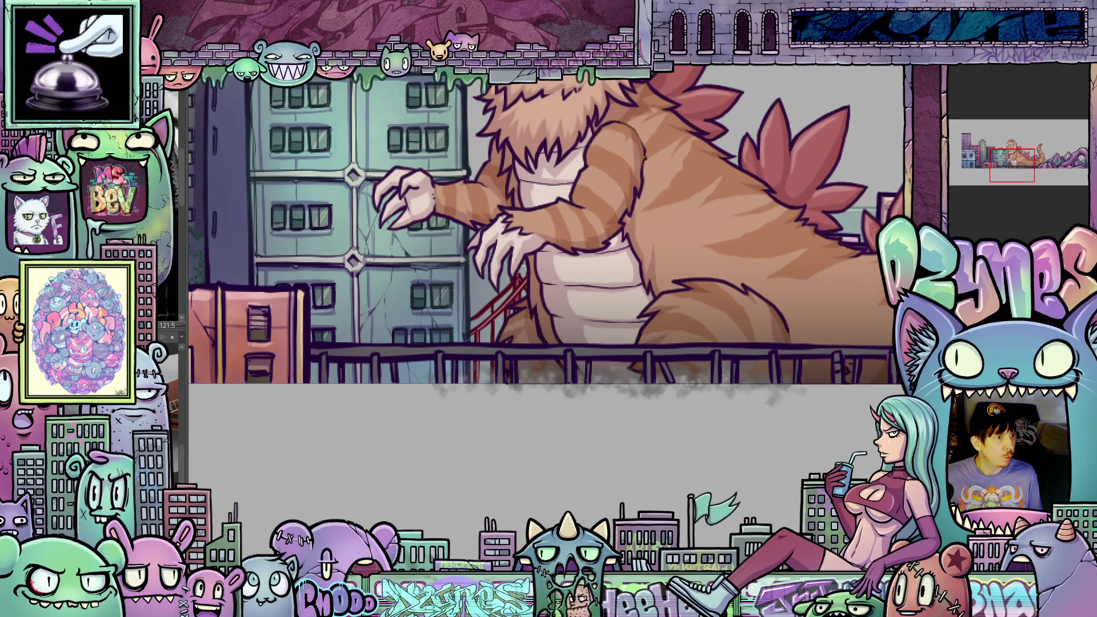
Advance the timeline through later walk frames until the cat's claws reach toward the green building.
key("ctrl+z")
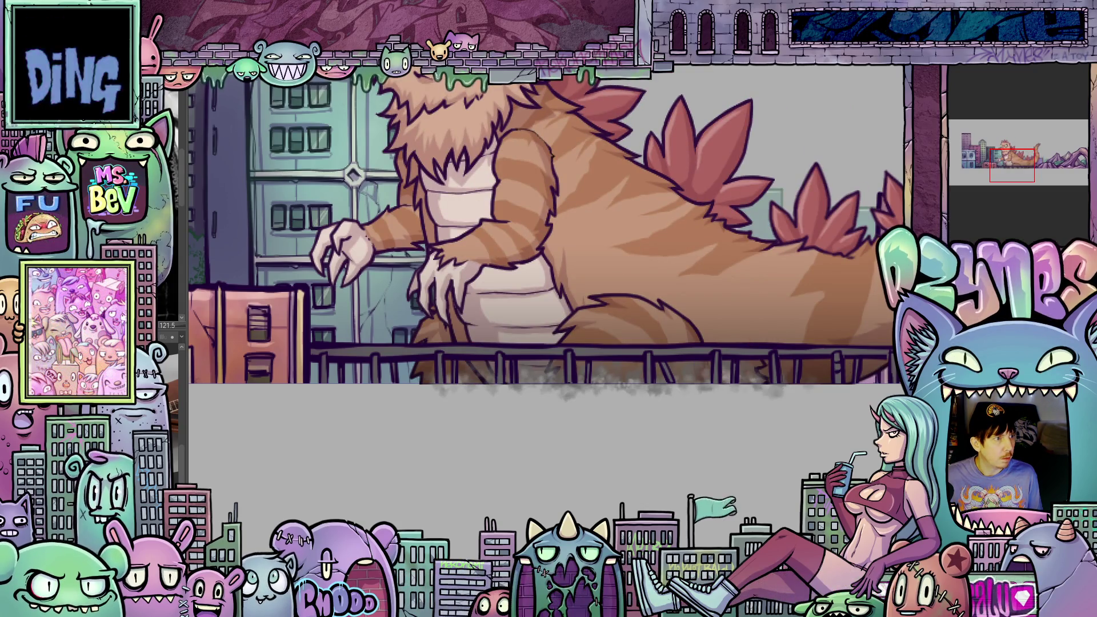
key("ctrl+z")
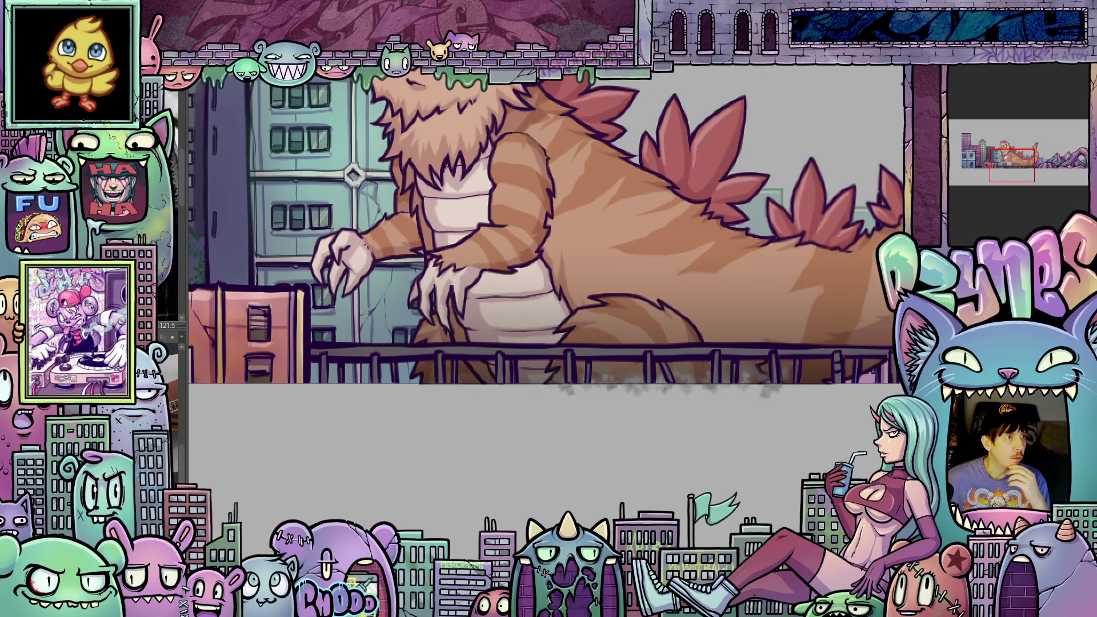
key("ctrl+z")
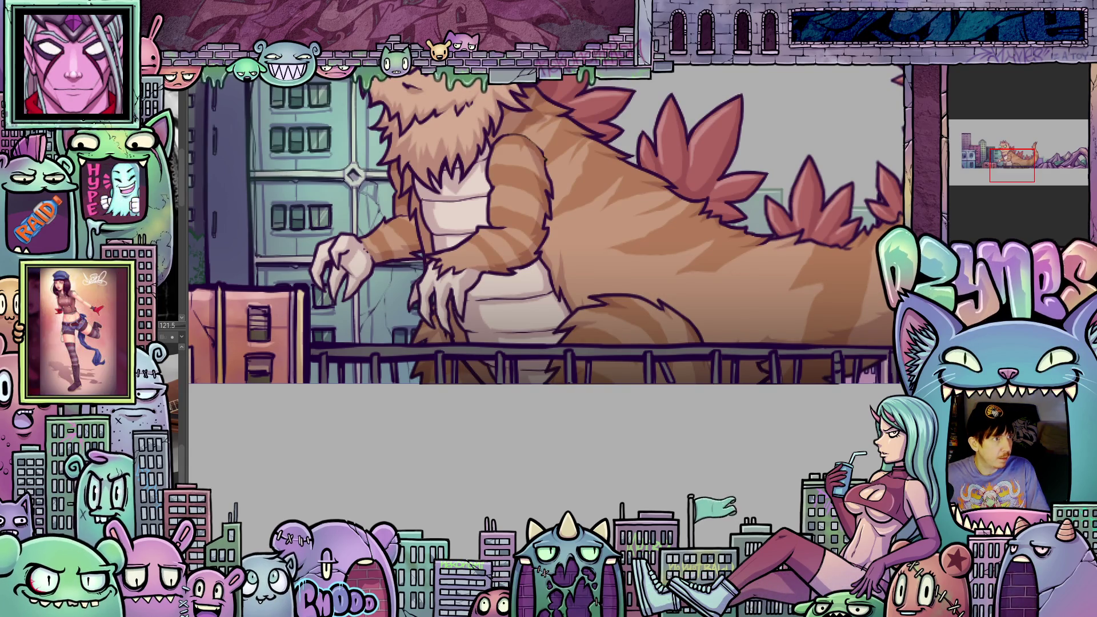
scroll(549, 224, "left", 3)
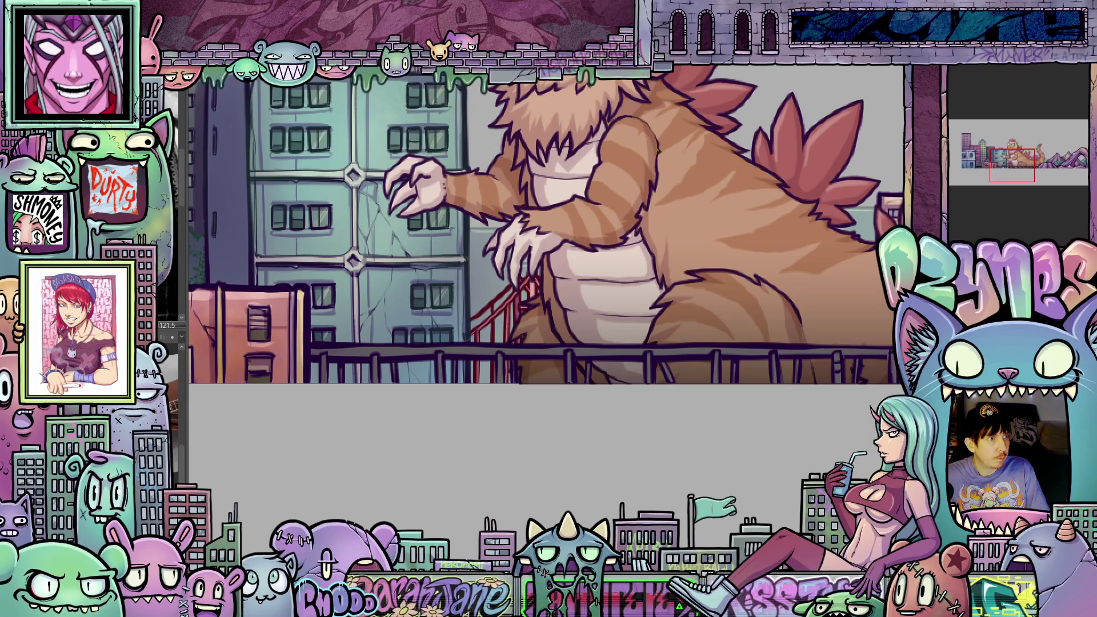
key("ctrl+z")
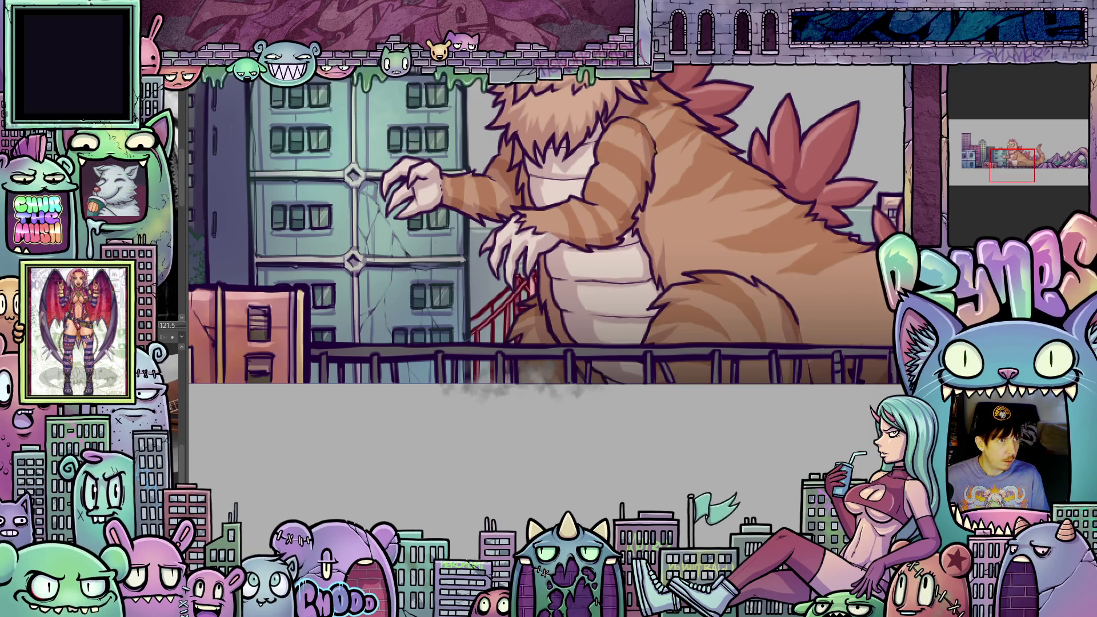
key("ctrl+z")
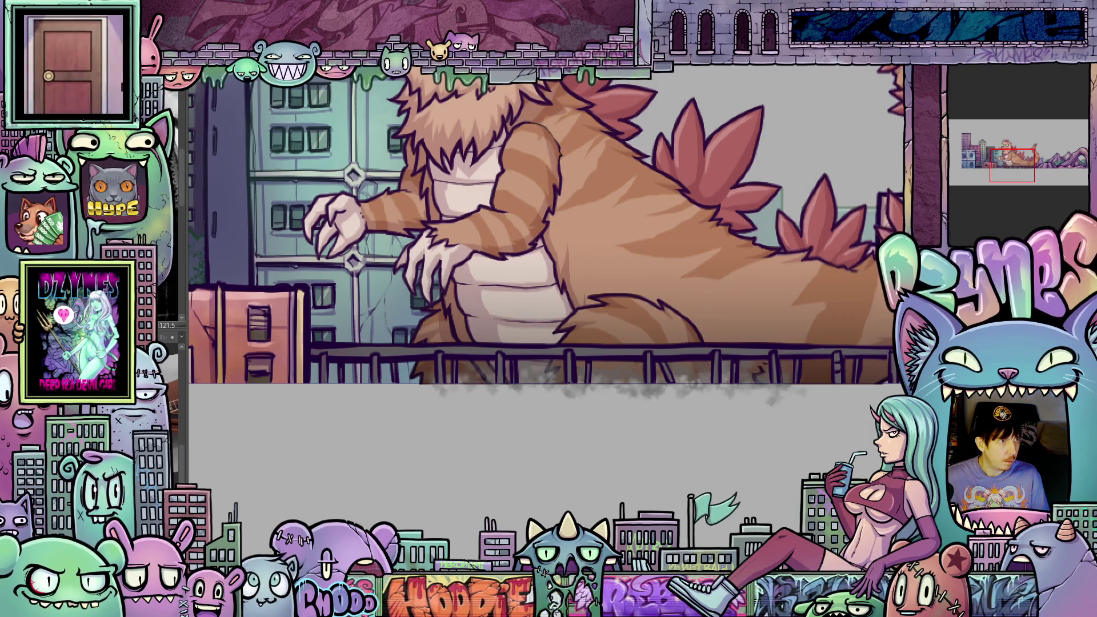
key("ctrl+z")
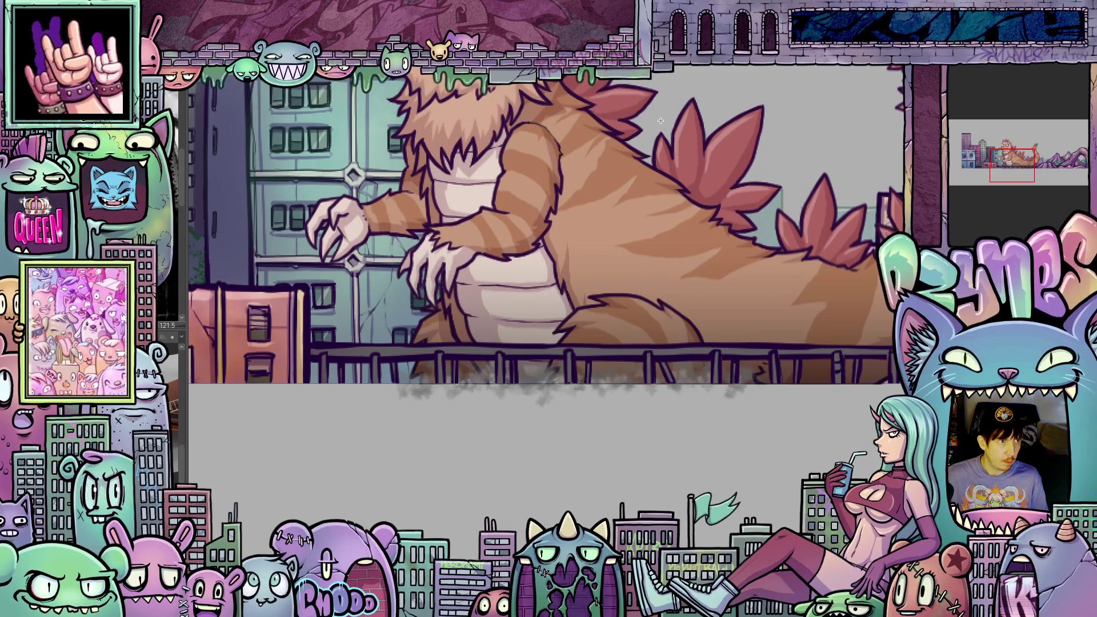
key("ctrl+z")
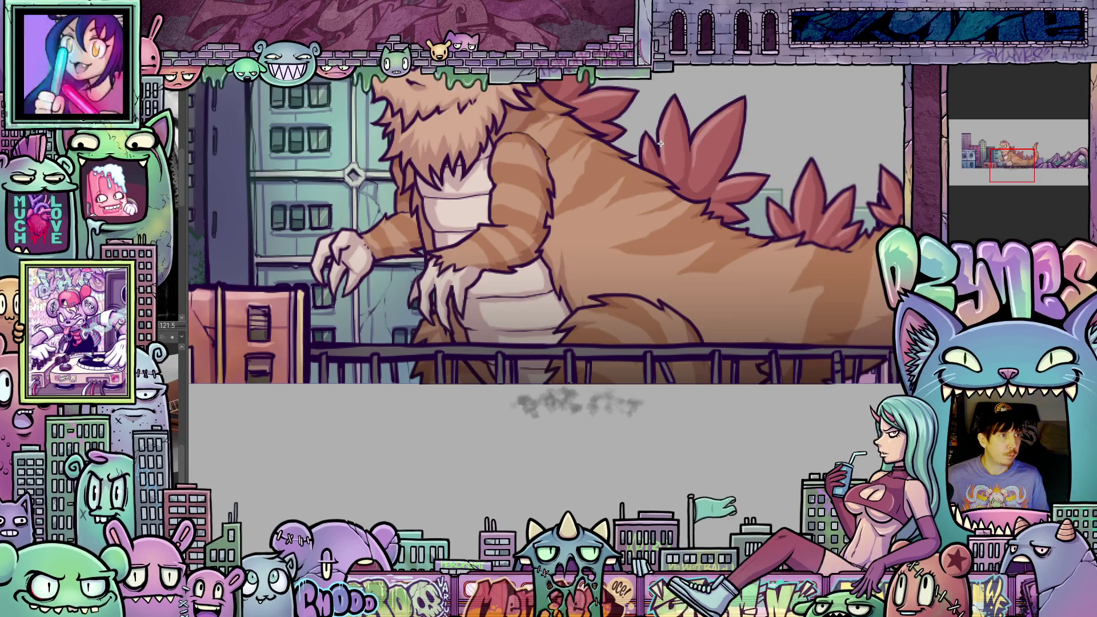
key("ctrl+z")
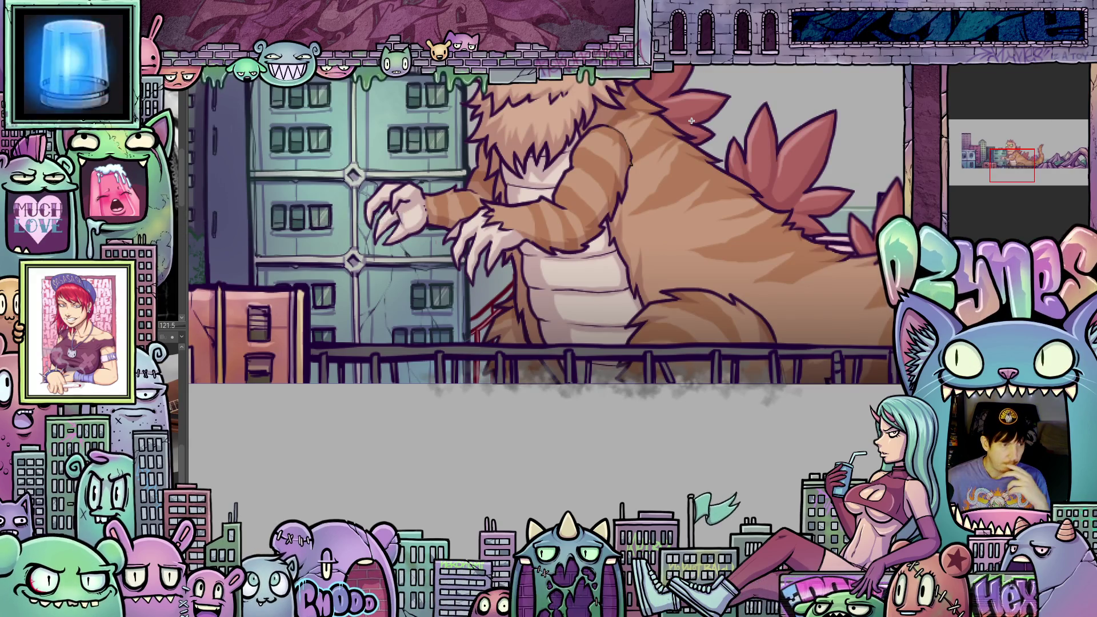
scroll(597, 252, "down", 2)
scroll(597, 253, "down", 2)
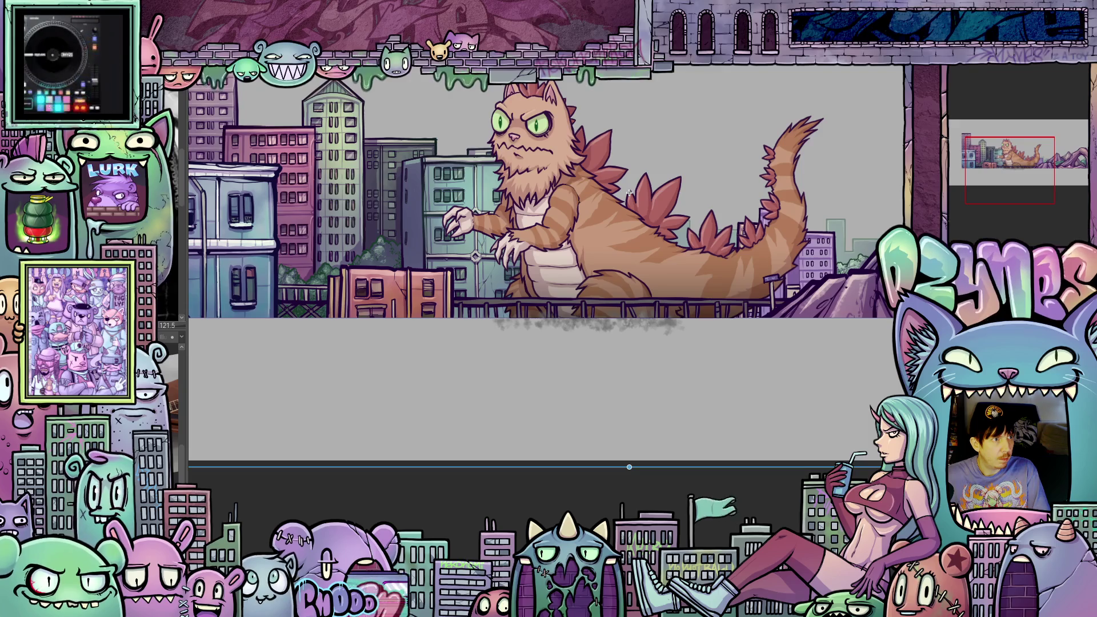
Raise the lower boundary beneath the street, then step the walk cycle forward frame by frame across the panorama.
left_click_drag(630, 468, 629, 324)
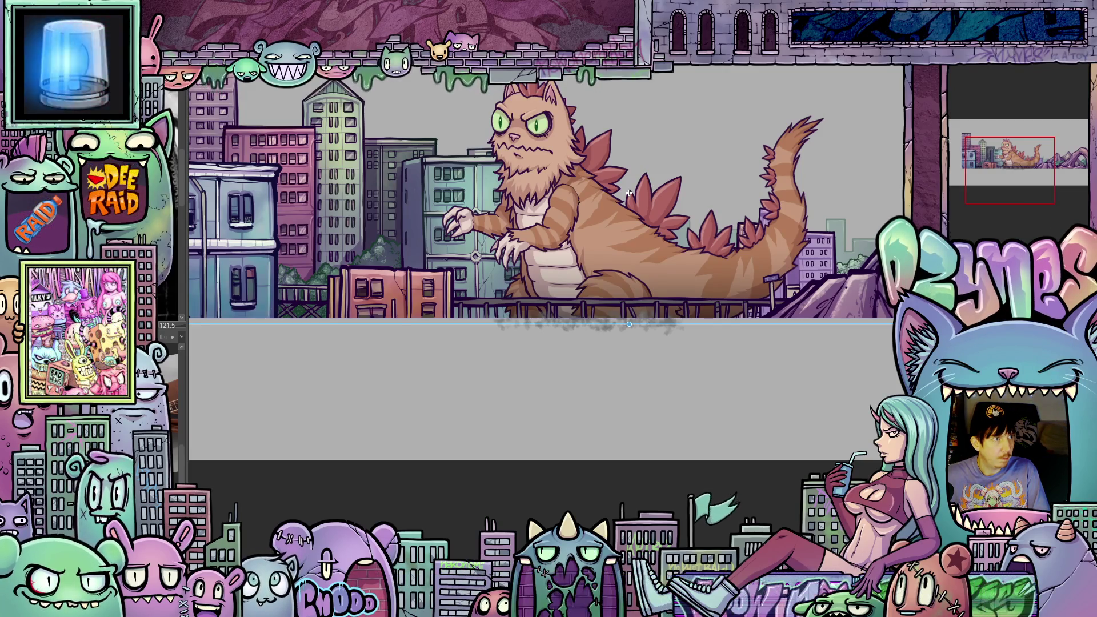
key("Right")
key("Right")
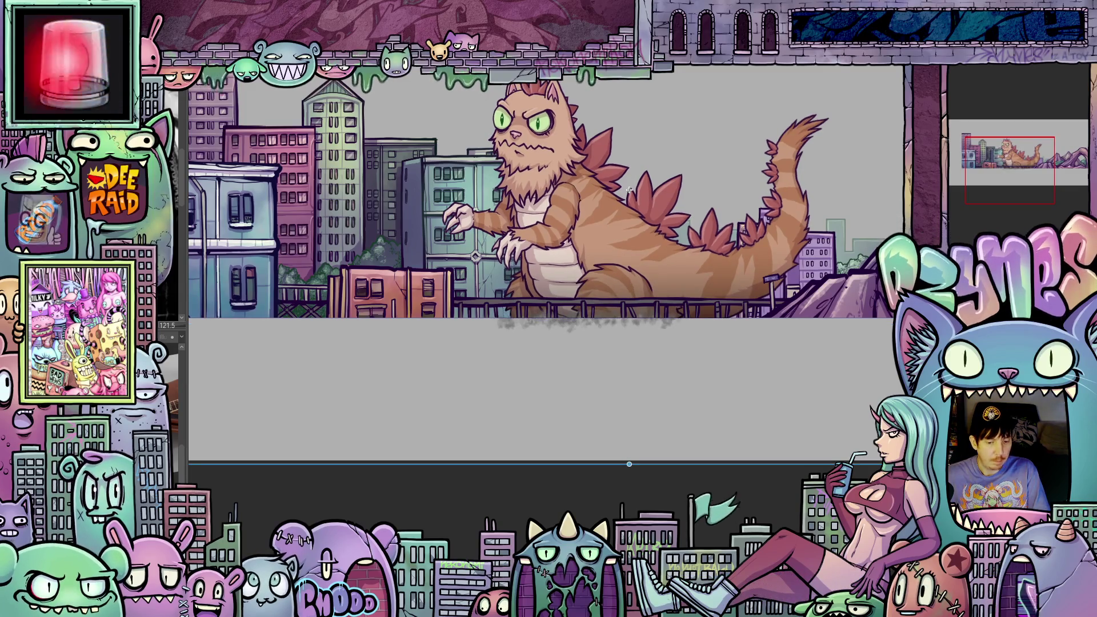
key("Right")
key("Right")
key("Right")
key("Right")
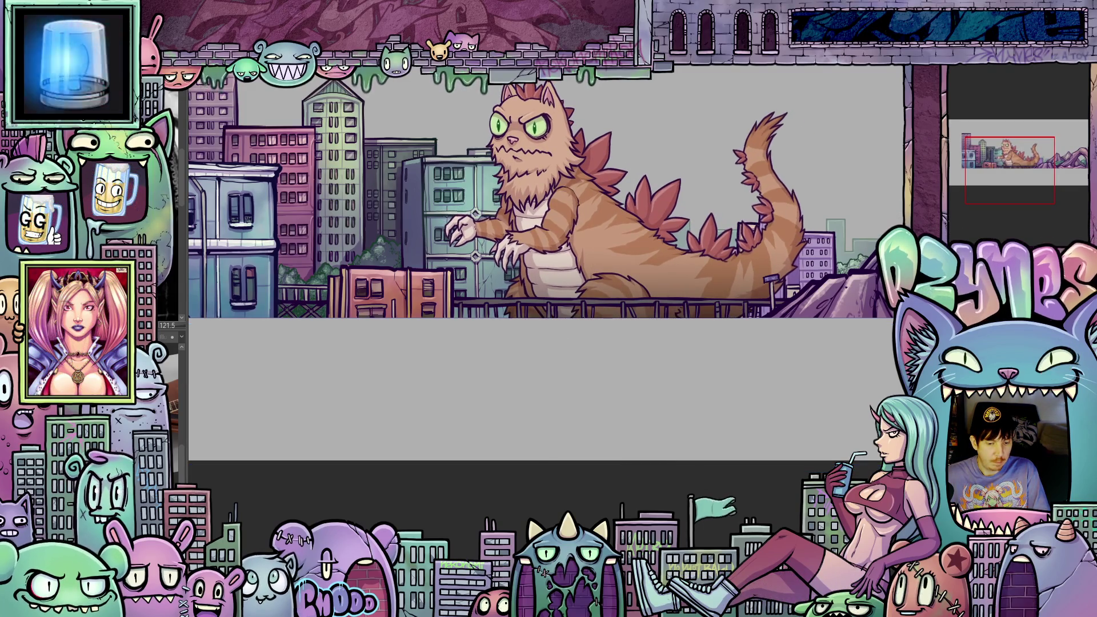
key("Right")
key("Right")
key("Right")
key("Right")
key("Right")
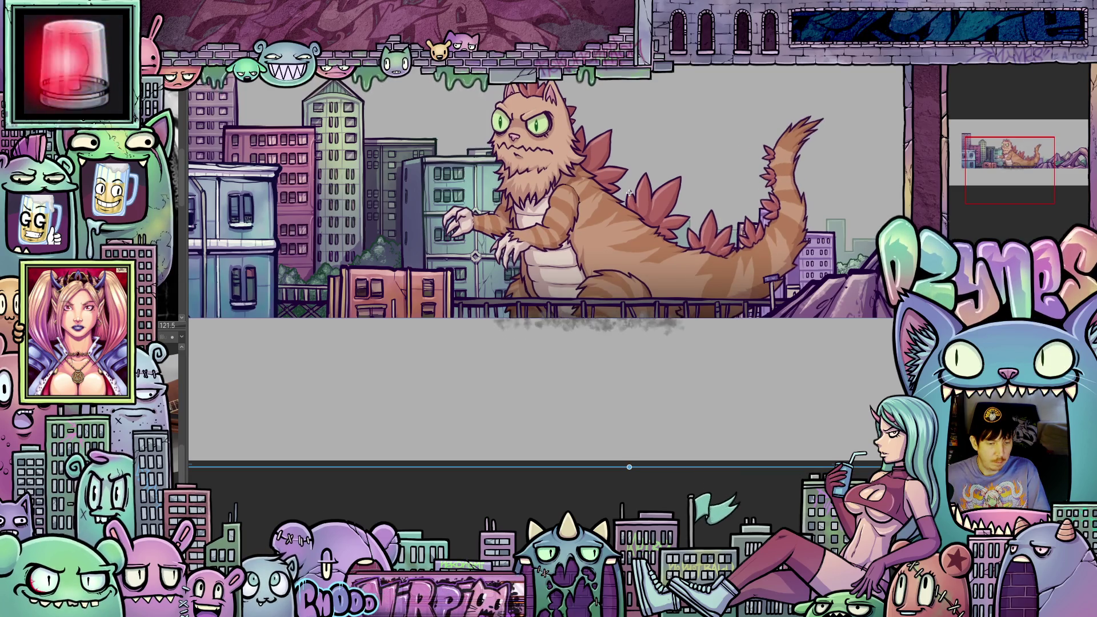
key("Right")
key("Right")
key("Right")
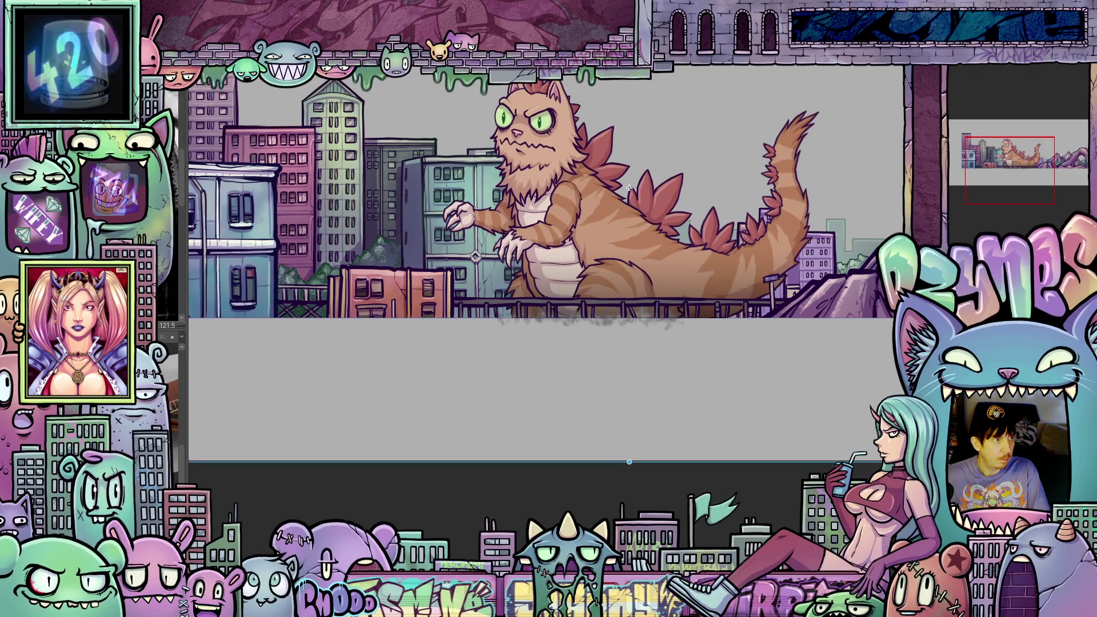
key("Right")
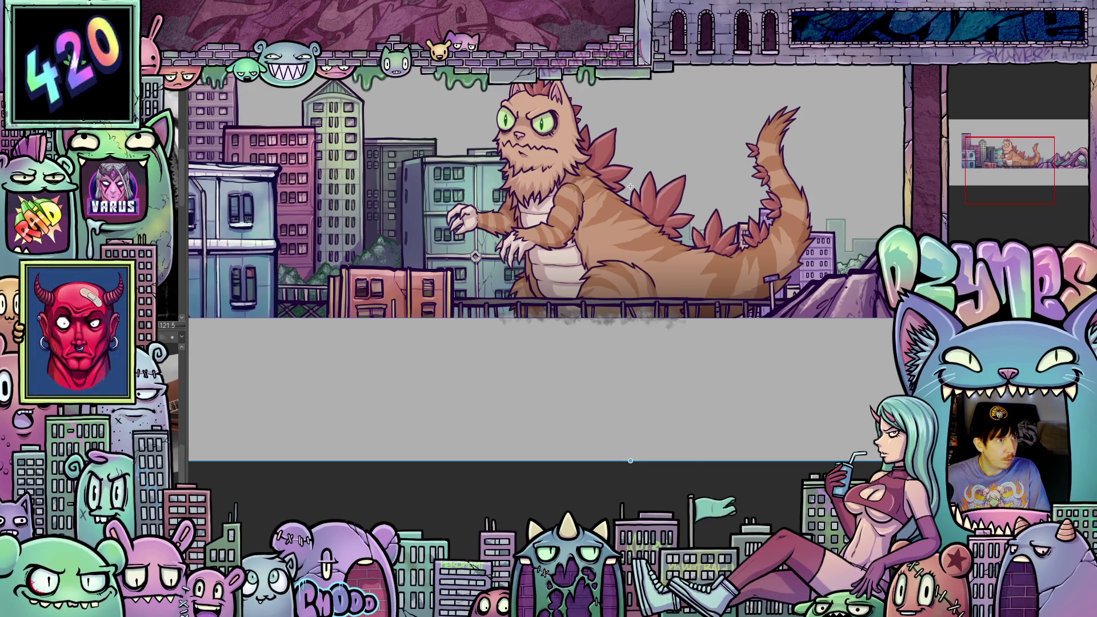
key("Right")
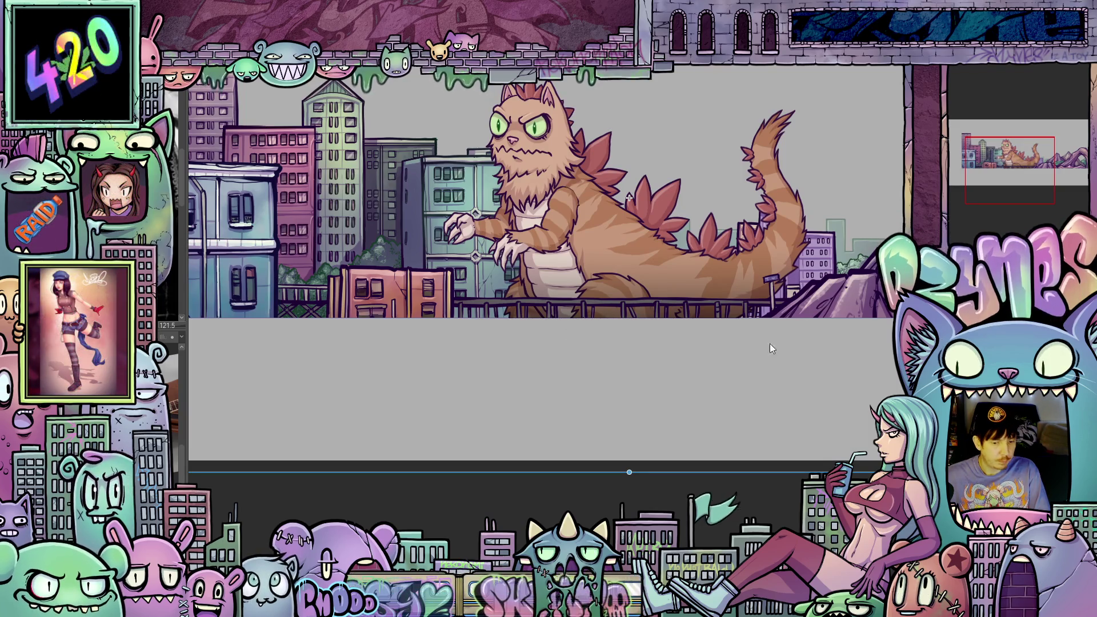
scroll(731, 265, "down", 2)
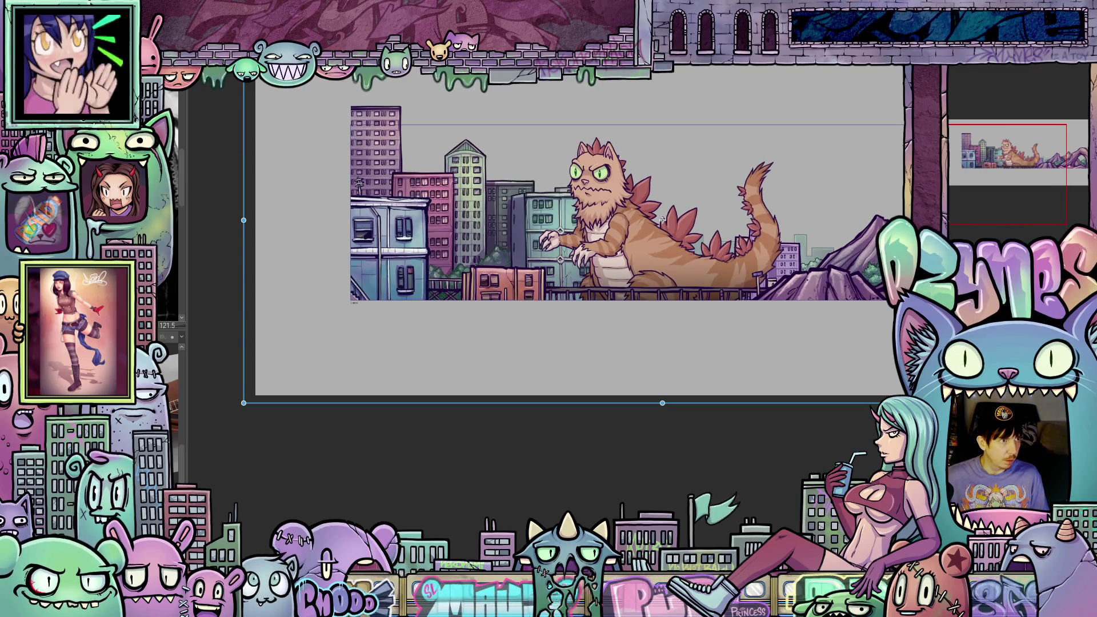
Drop the canvas transform and move to the frame with the dark smoke trail under the left buildings.
key("Return")
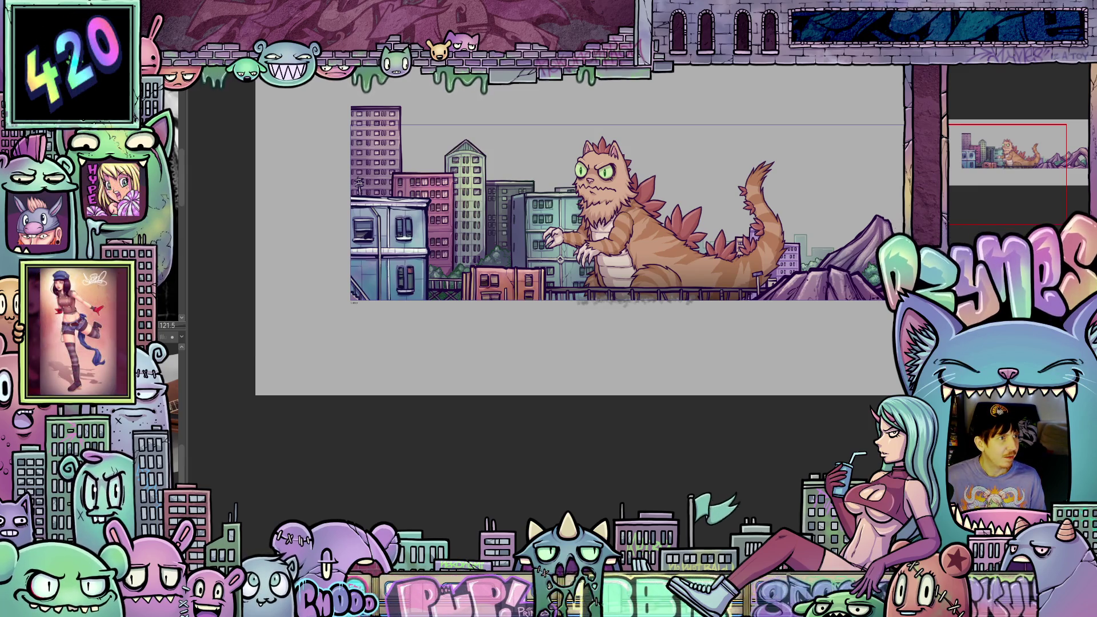
key("ctrl+z")
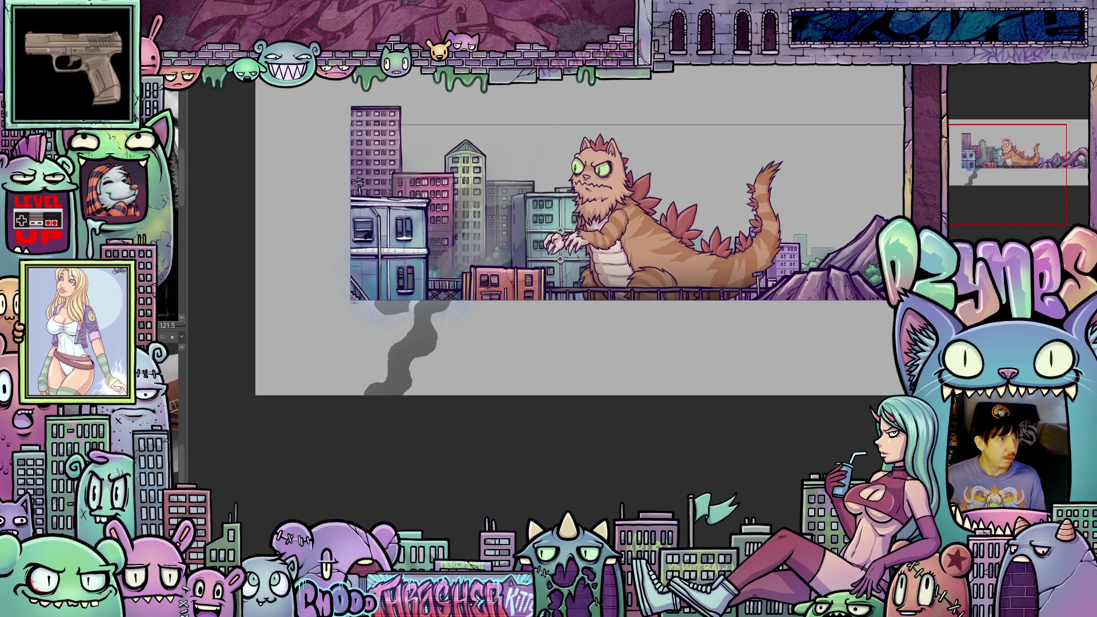
key("ctrl+v")
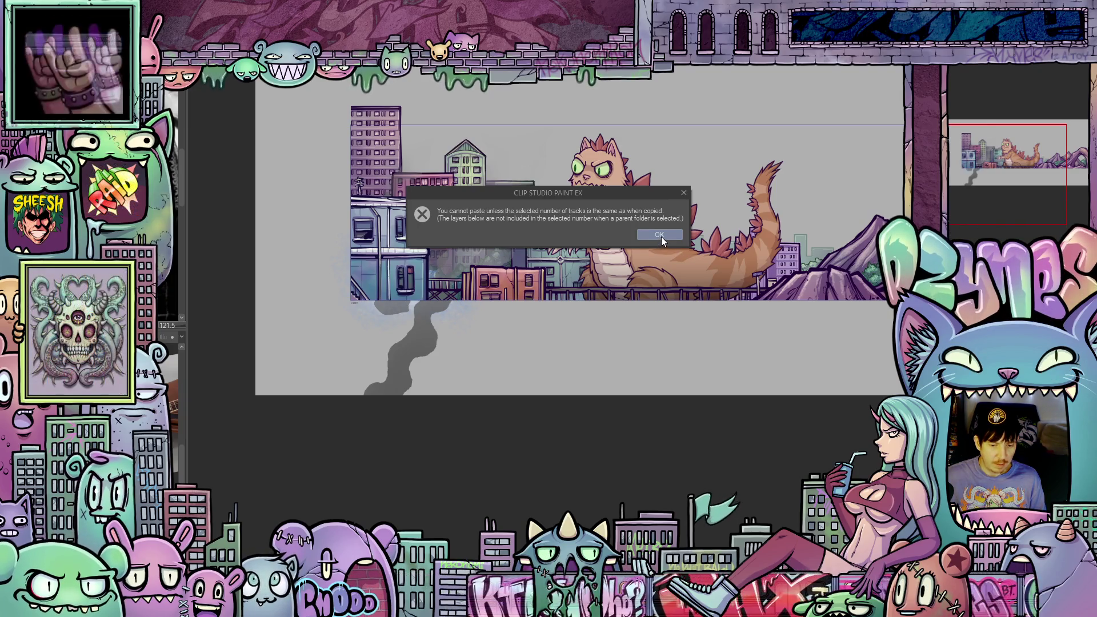
left_click(662, 237)
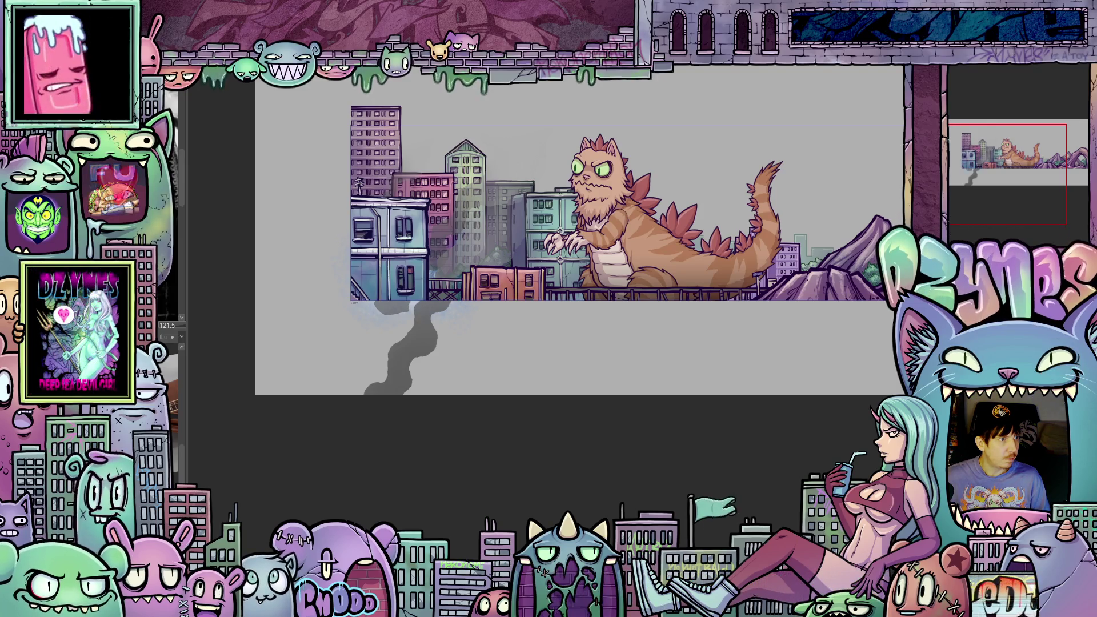
key("ctrl+t")
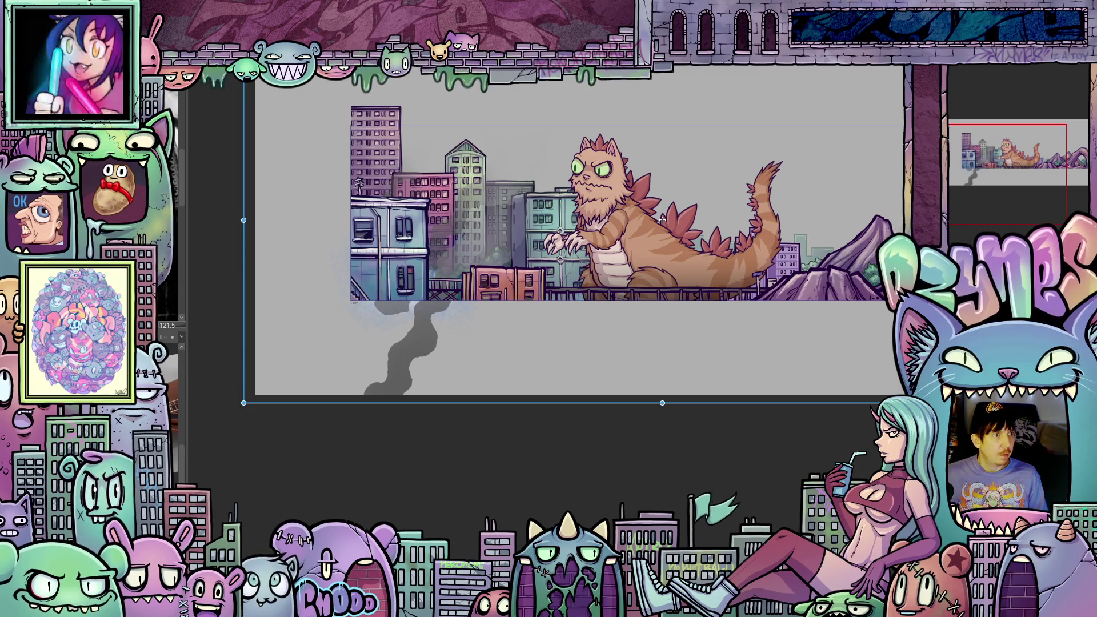
Return to the smoke-free frame and toggle the layer's transform box on and off to check its bounds.
key("ctrl+z")
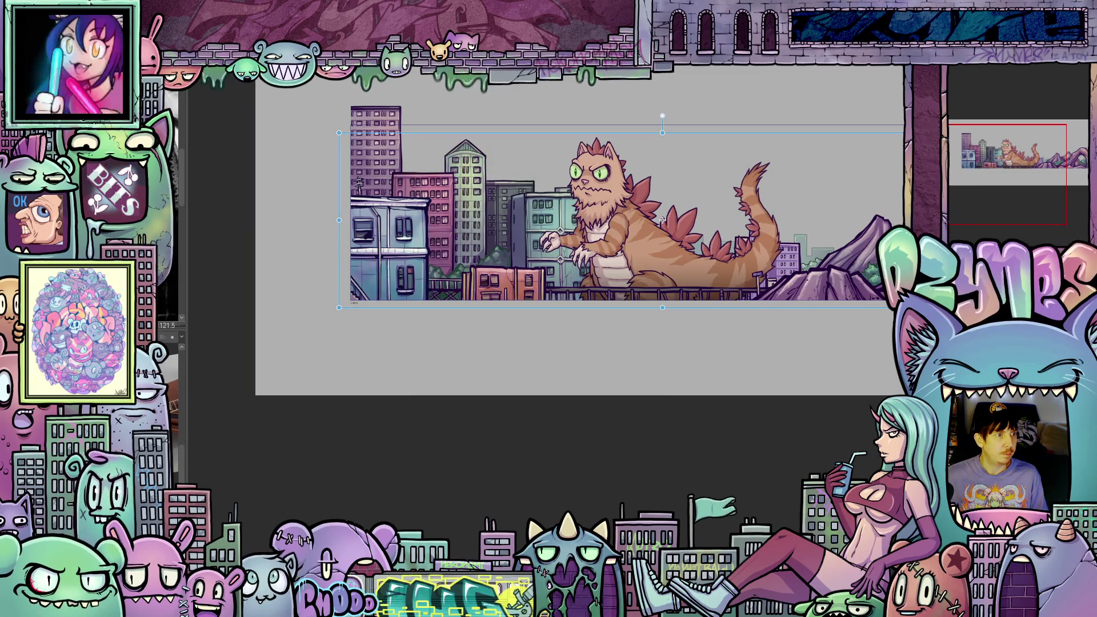
key("Return")
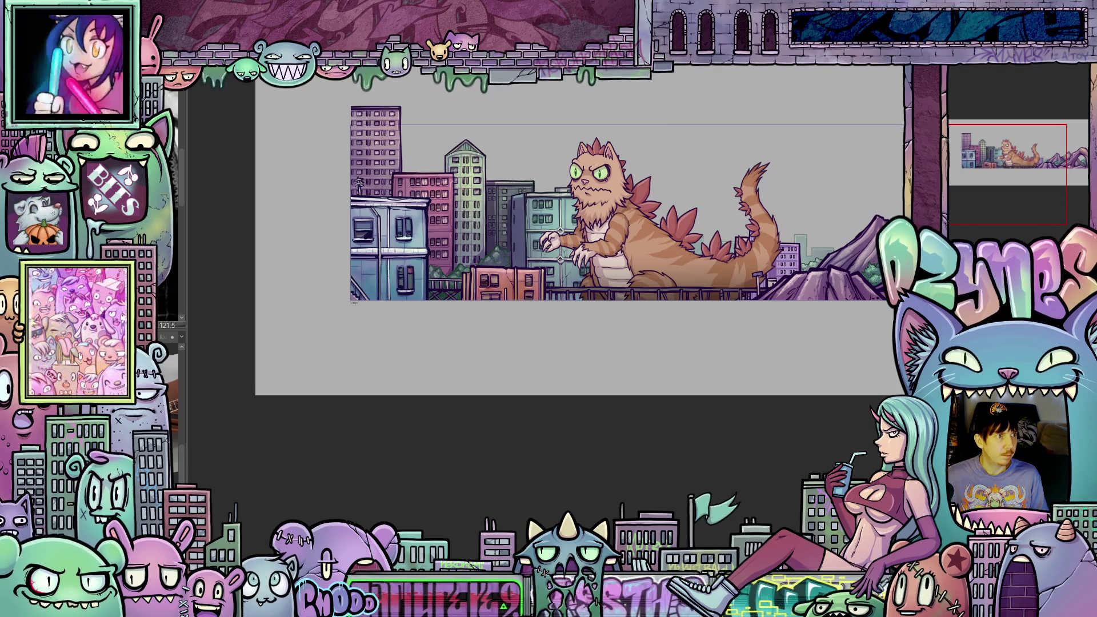
key("ctrl+t")
key("Return")
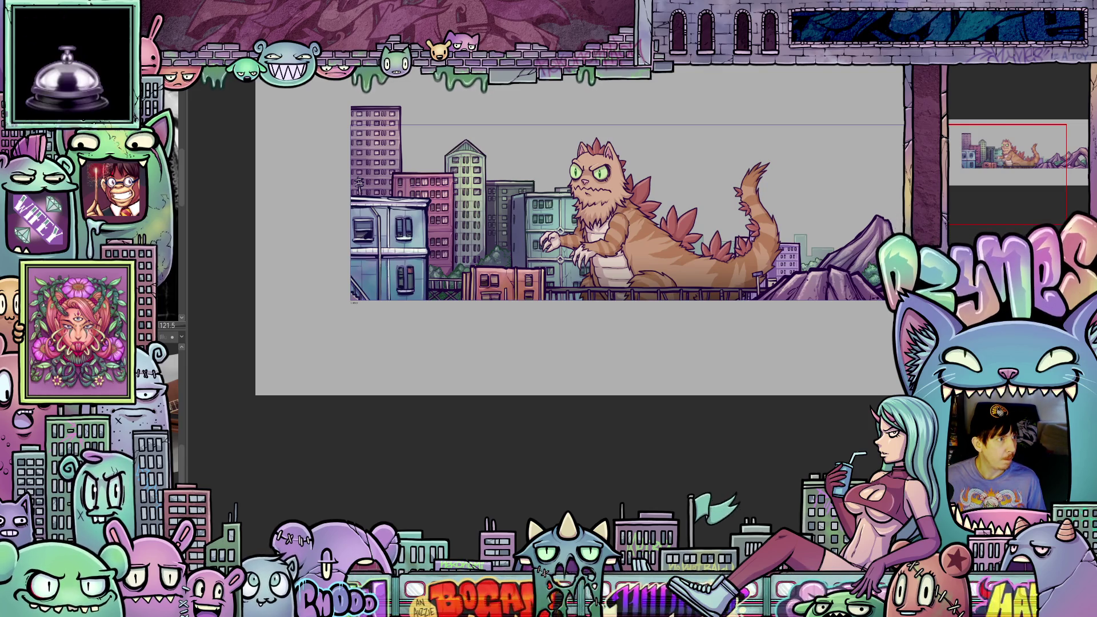
Step back to the grey smoke-trail frame and start a transform on its content.
key("ctrl+z")
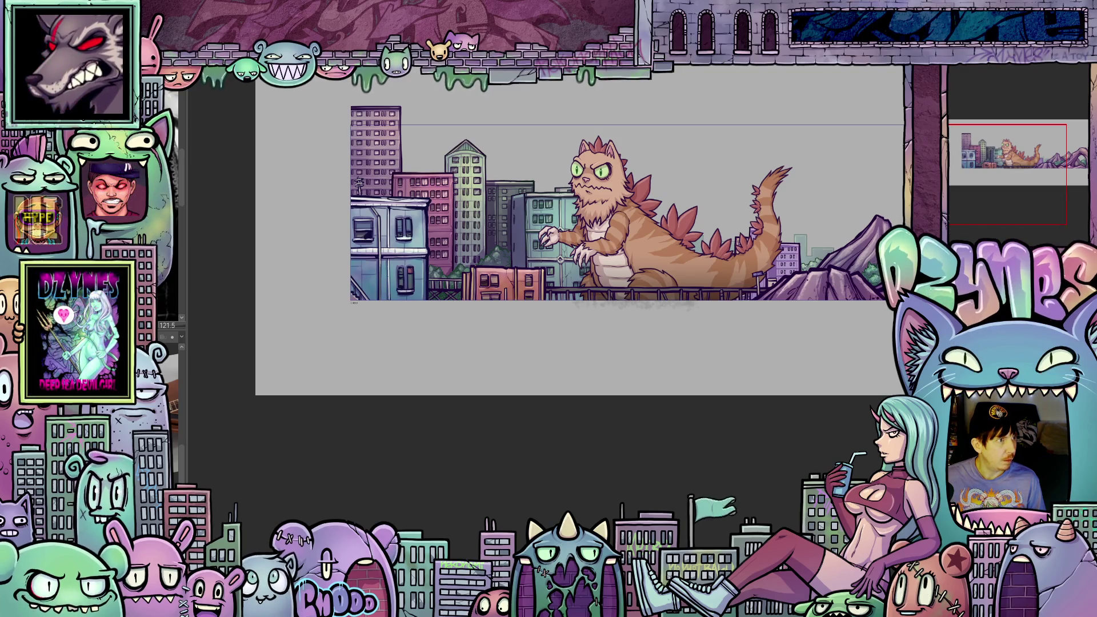
key("space")
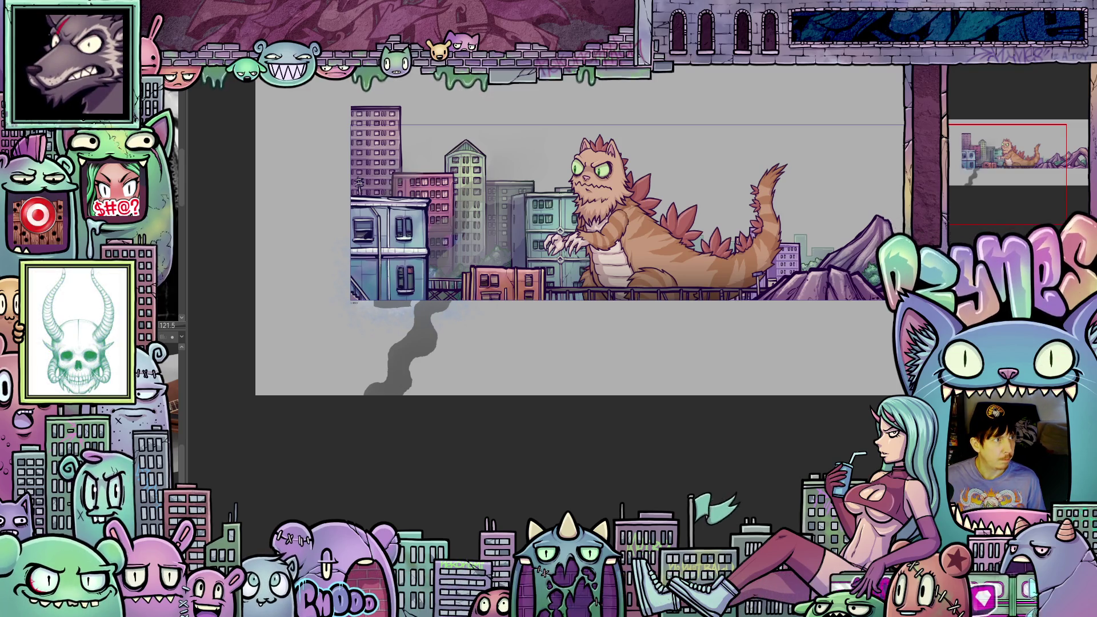
key("ctrl+t")
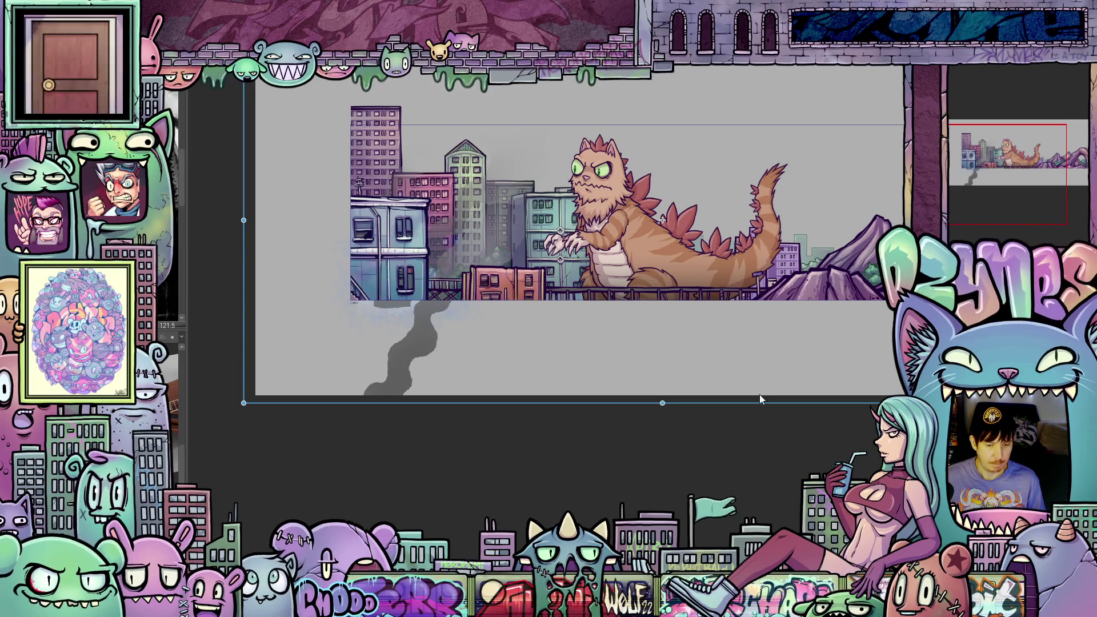
scroll(635, 330, "up", 2)
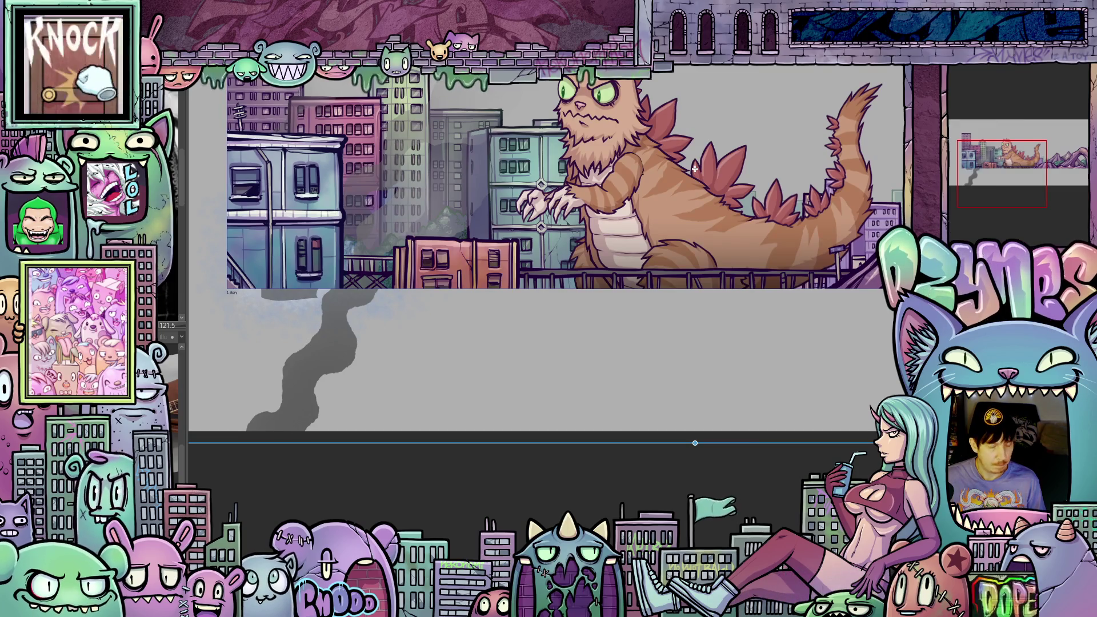
key("ctrl+z")
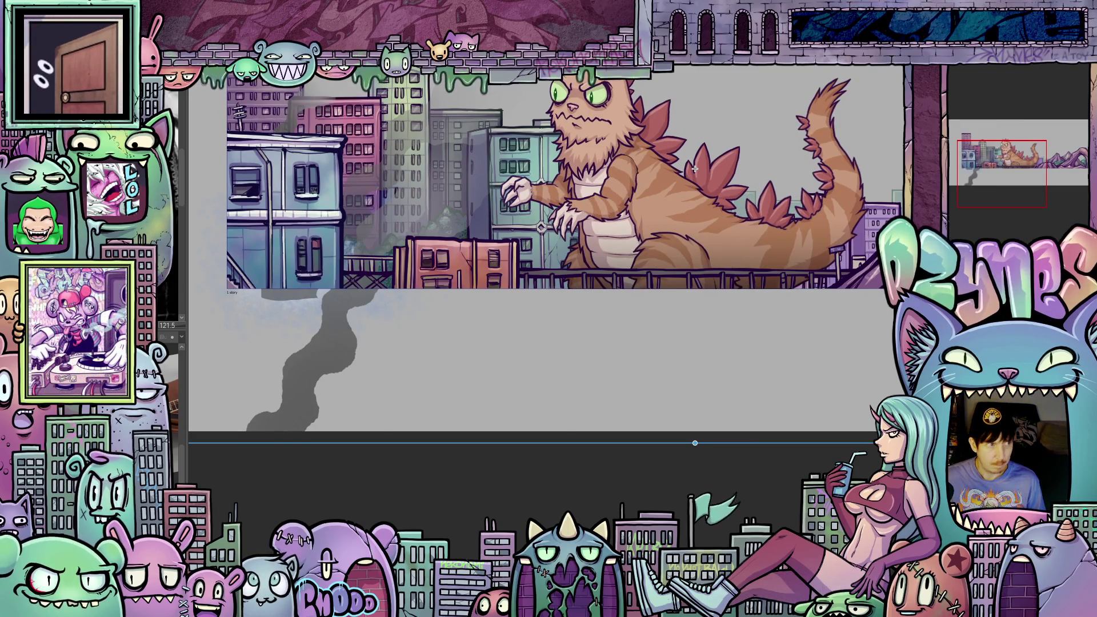
key("ctrl+z")
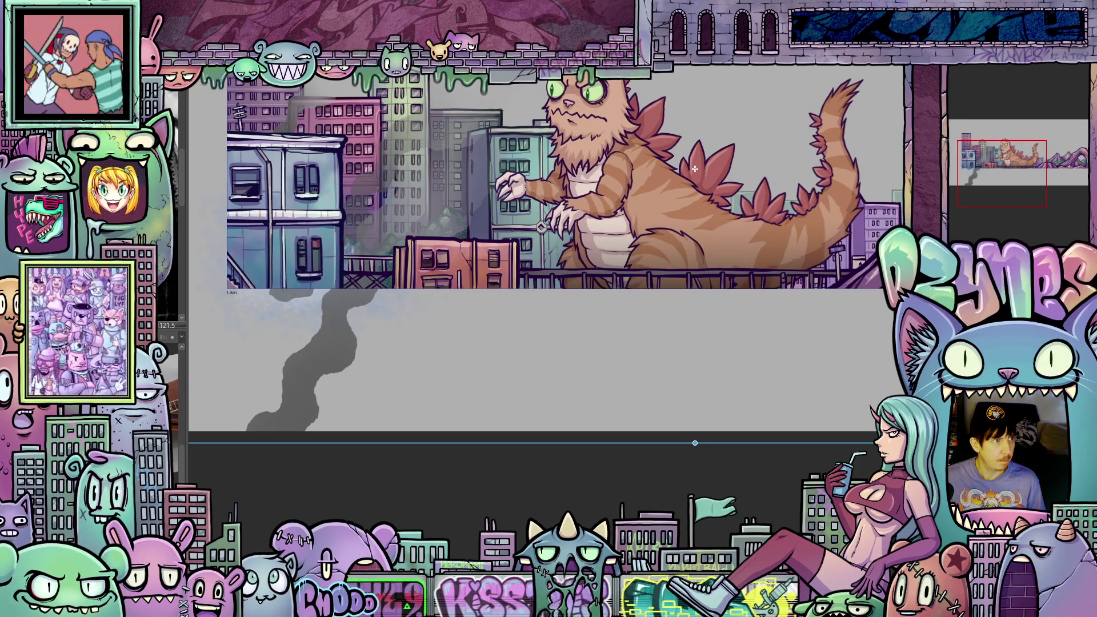
key("ctrl+z")
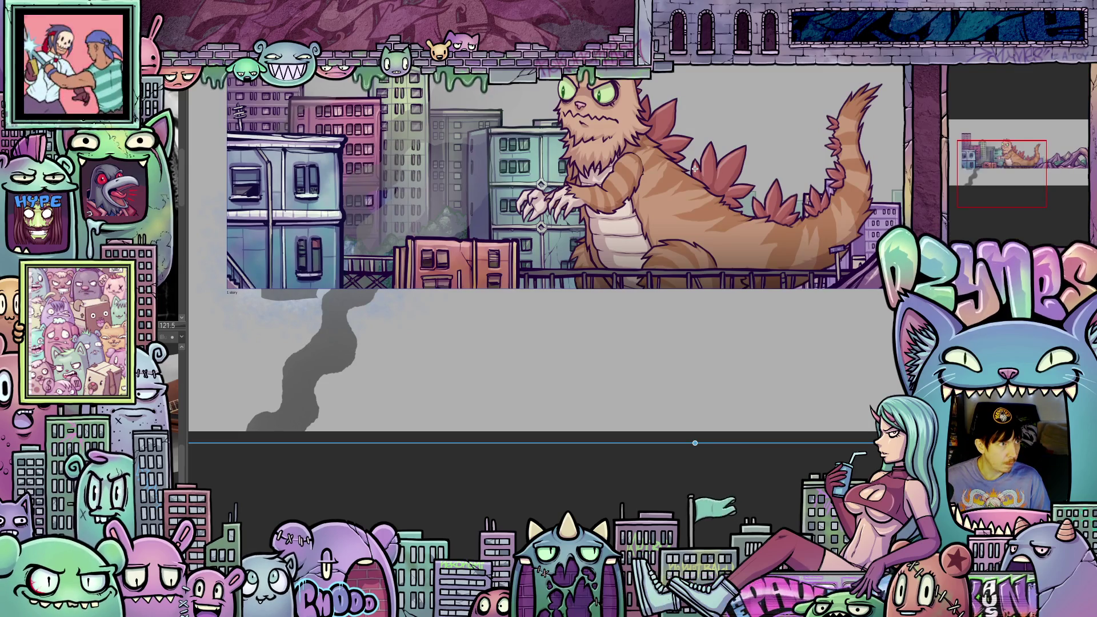
key("ctrl+z")
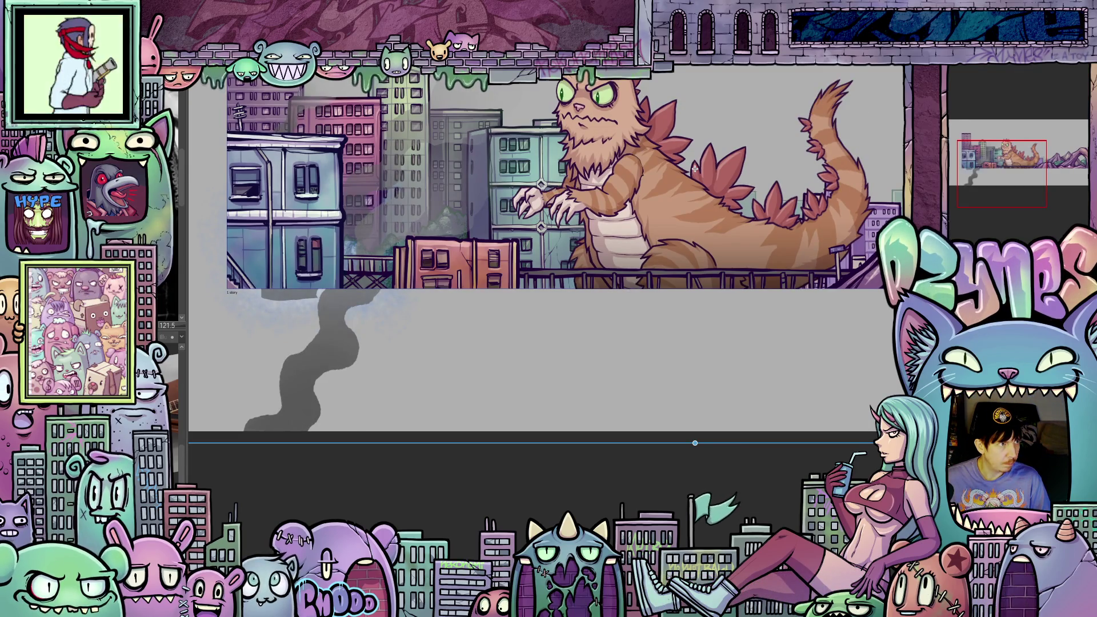
key("ctrl+z")
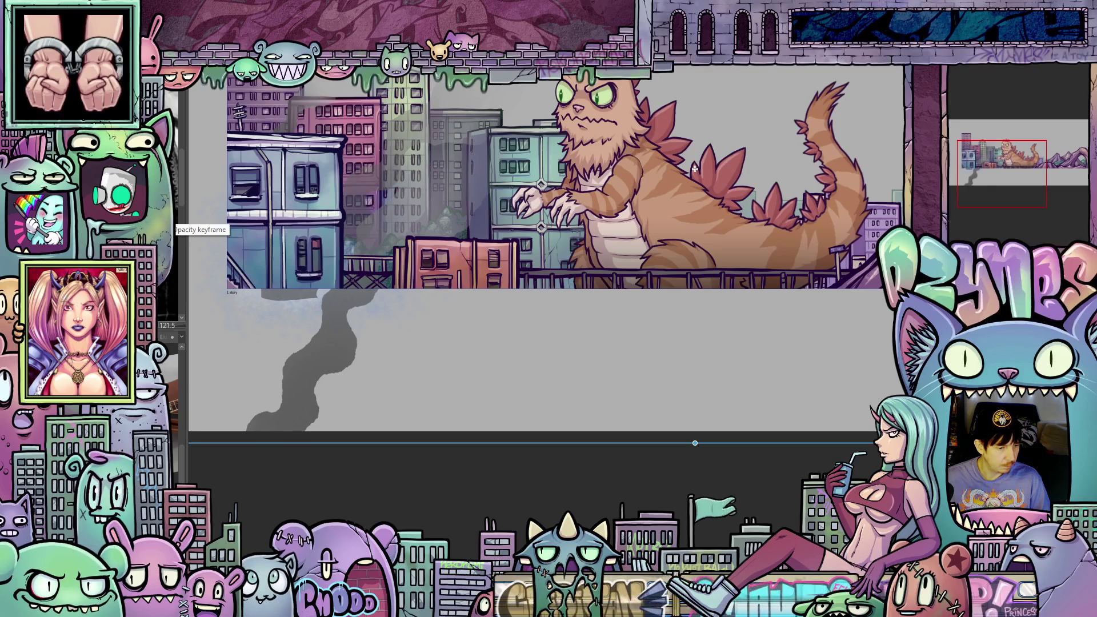
left_click_drag(578, 295, 741, 296)
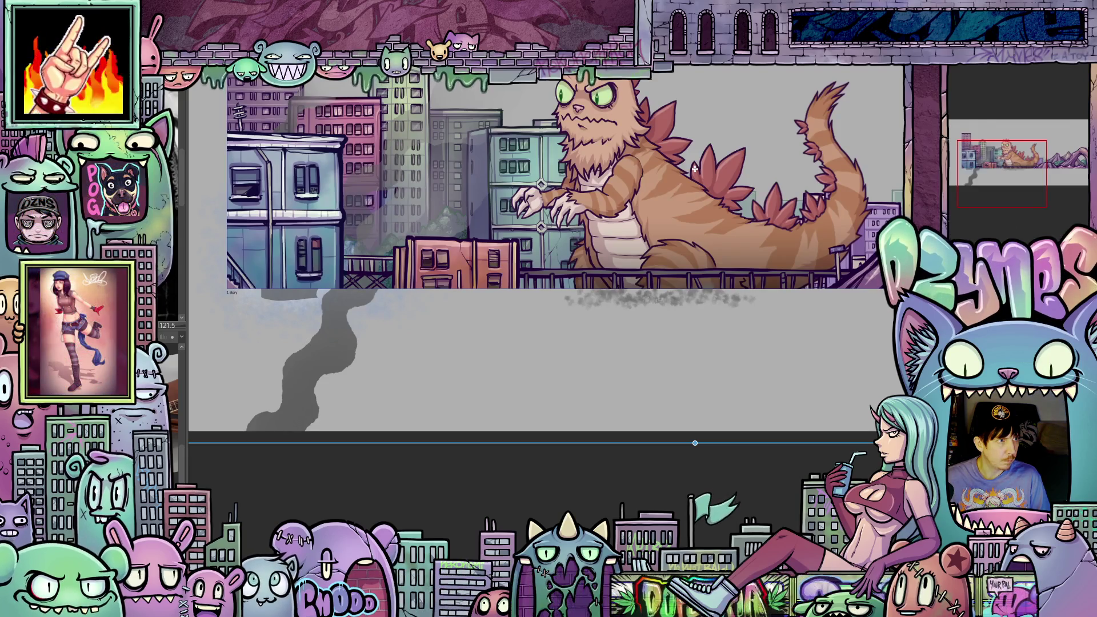
Advance one frame and attempt to paste the copied dust, triggering a cannot-paste error.
key("Right")
key("ctrl+v")
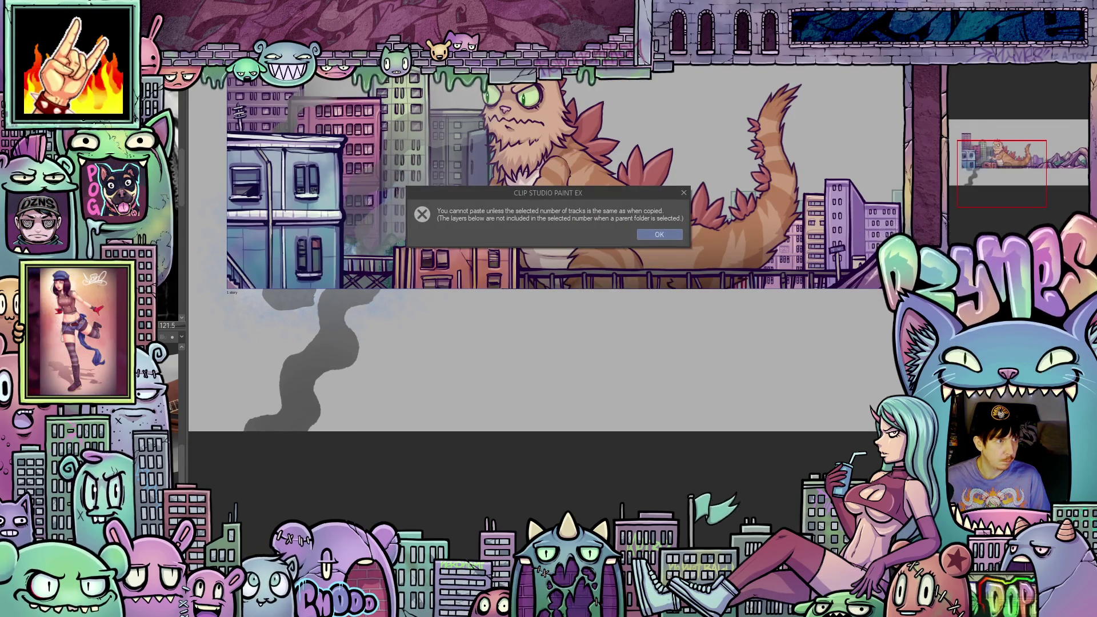
Dismiss the cannot-paste error, retry the dust paste and dismiss the error again.
left_click(657, 236)
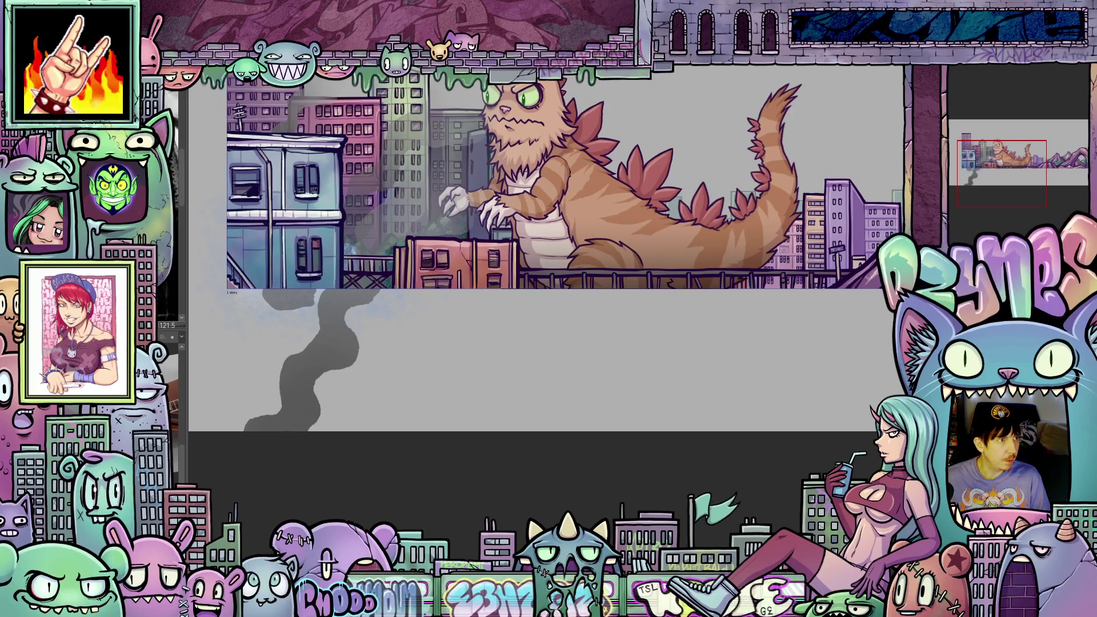
key("ctrl+v")
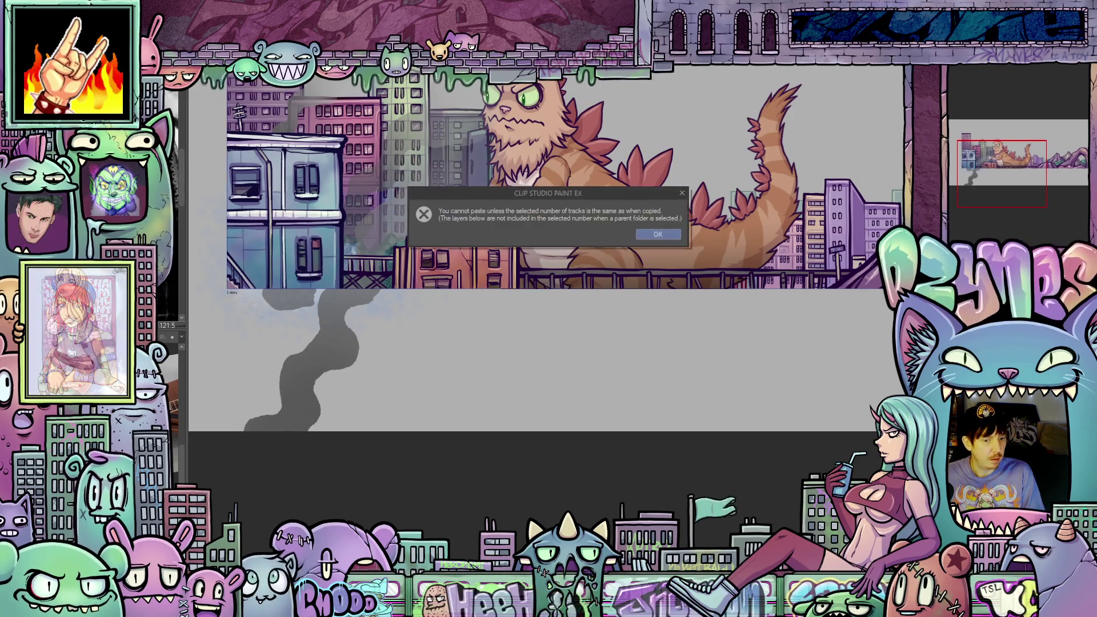
left_click(658, 236)
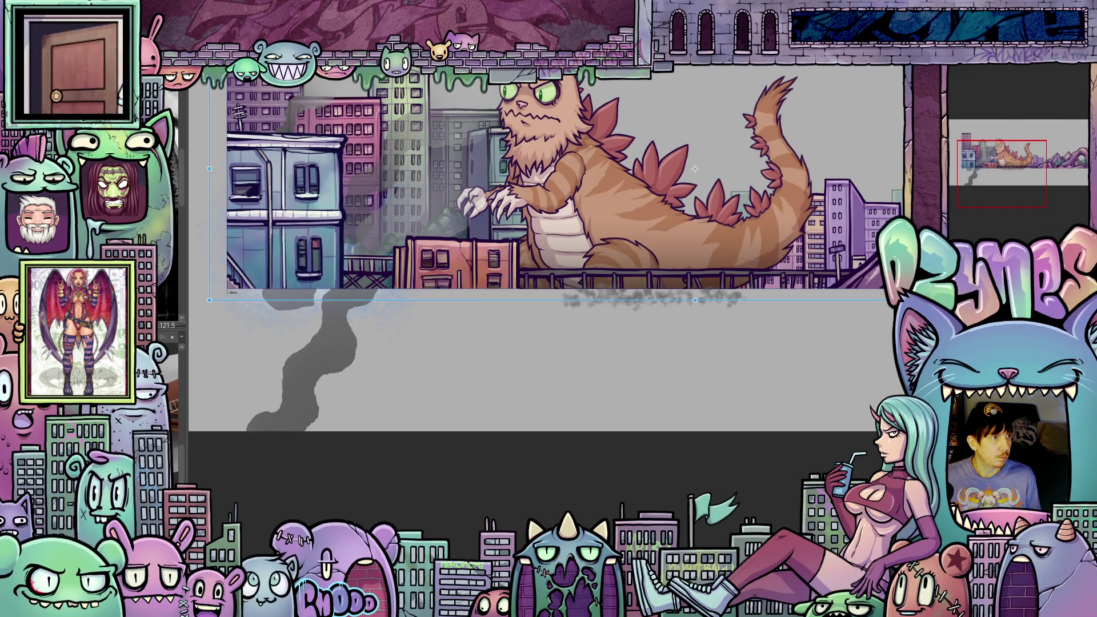
Step three frames forward in the walk and paste the dust cloud onto that frame.
key("ctrl+z")
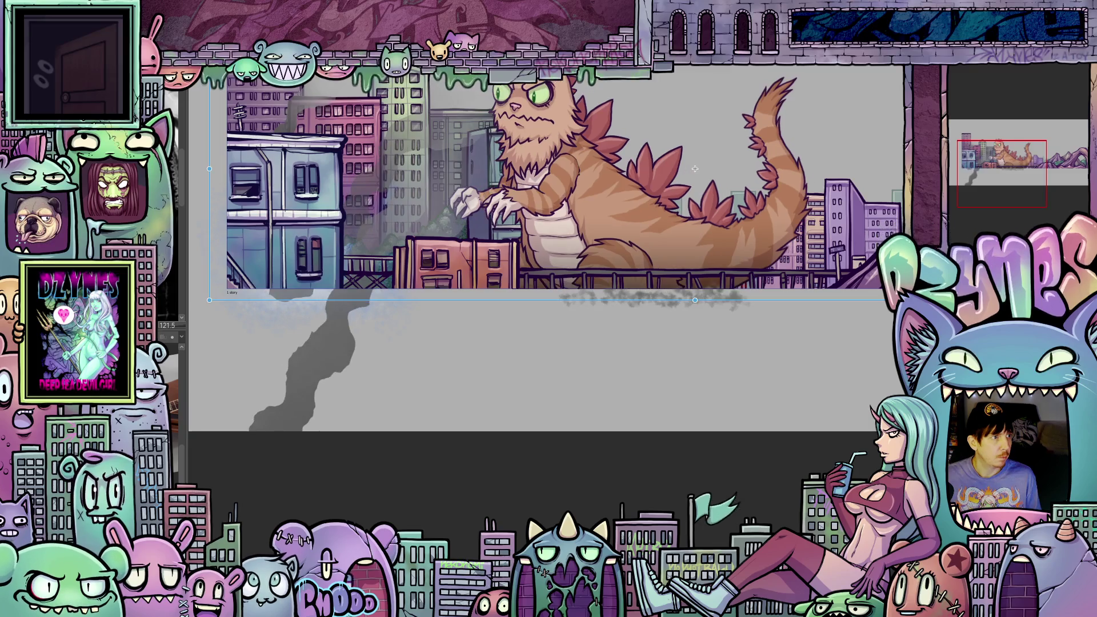
key("ctrl+z")
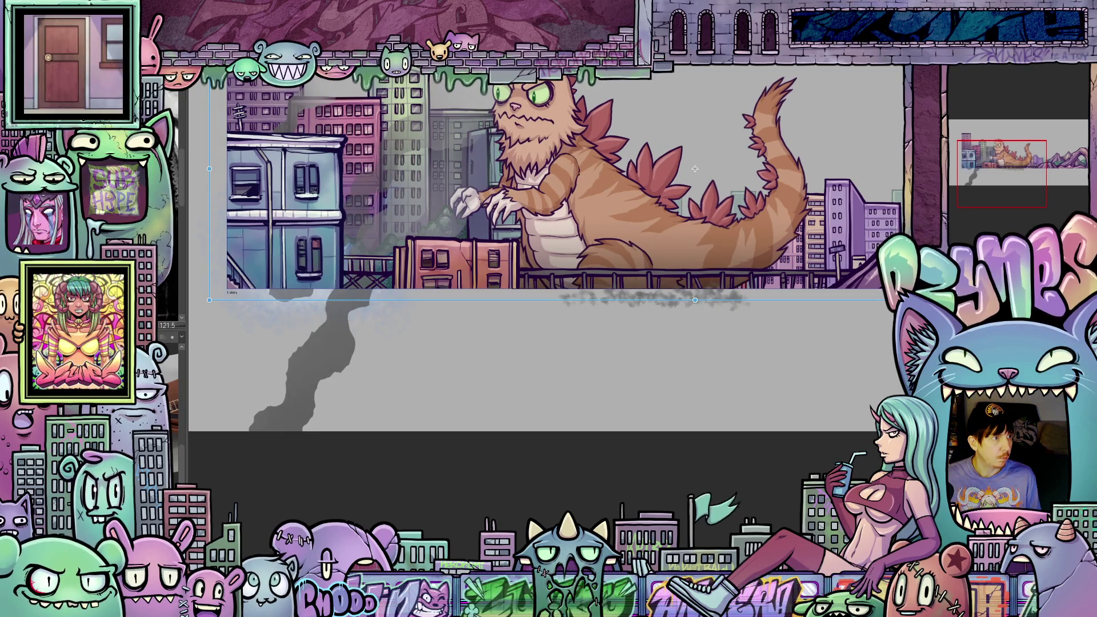
key("ctrl+z")
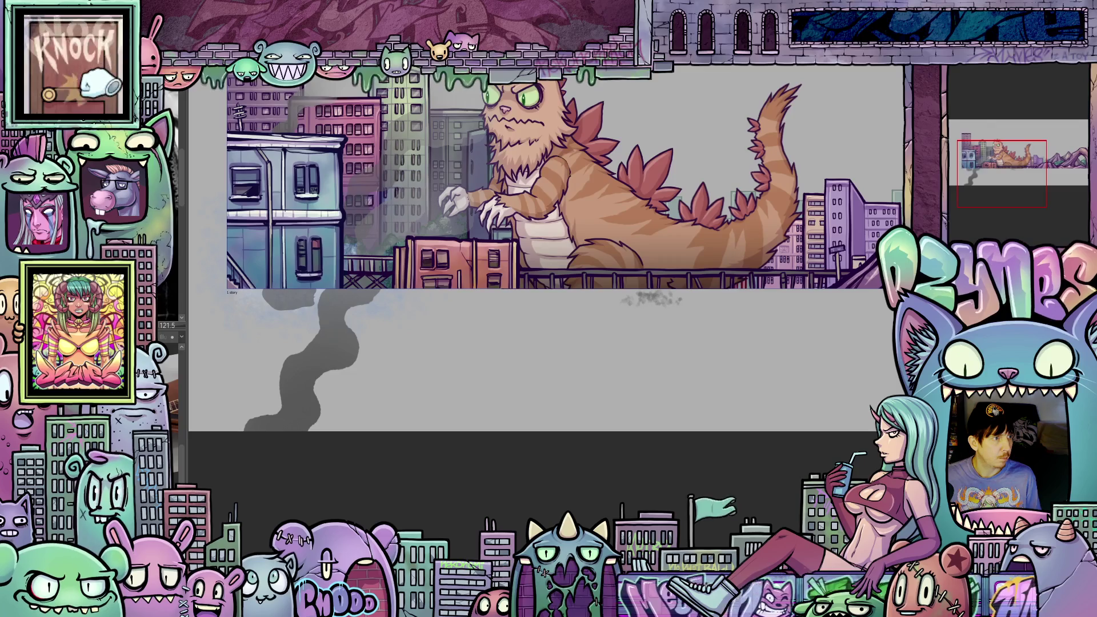
key("ctrl+t")
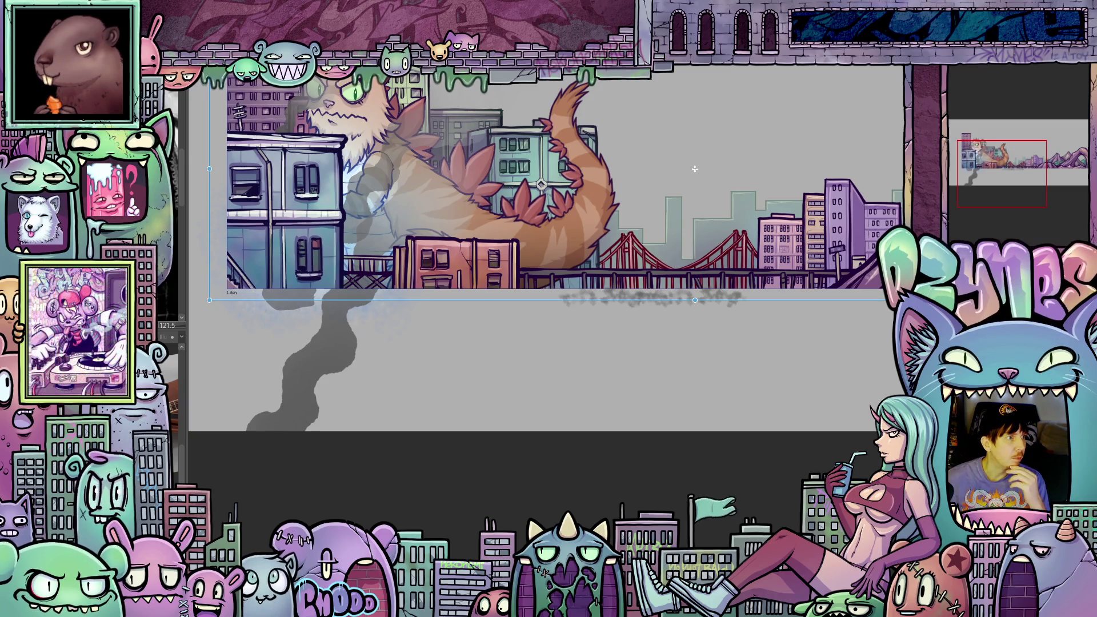
Paste the dust cloud onto the next two frames where only the cat's tail shows.
key("ctrl+z")
key("ctrl+z")
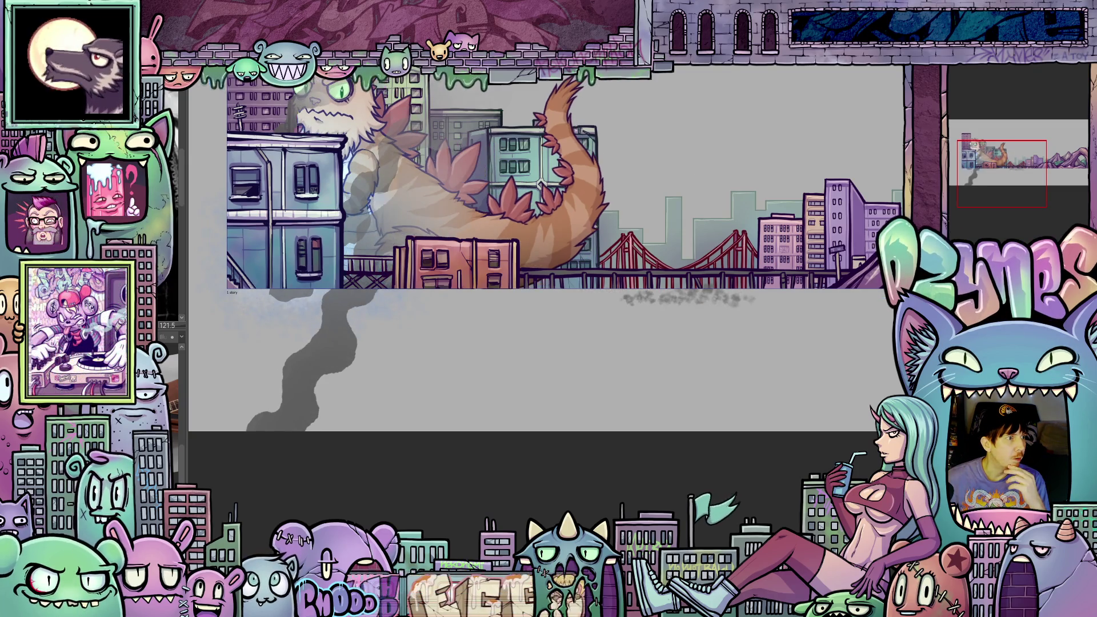
key("ctrl+t")
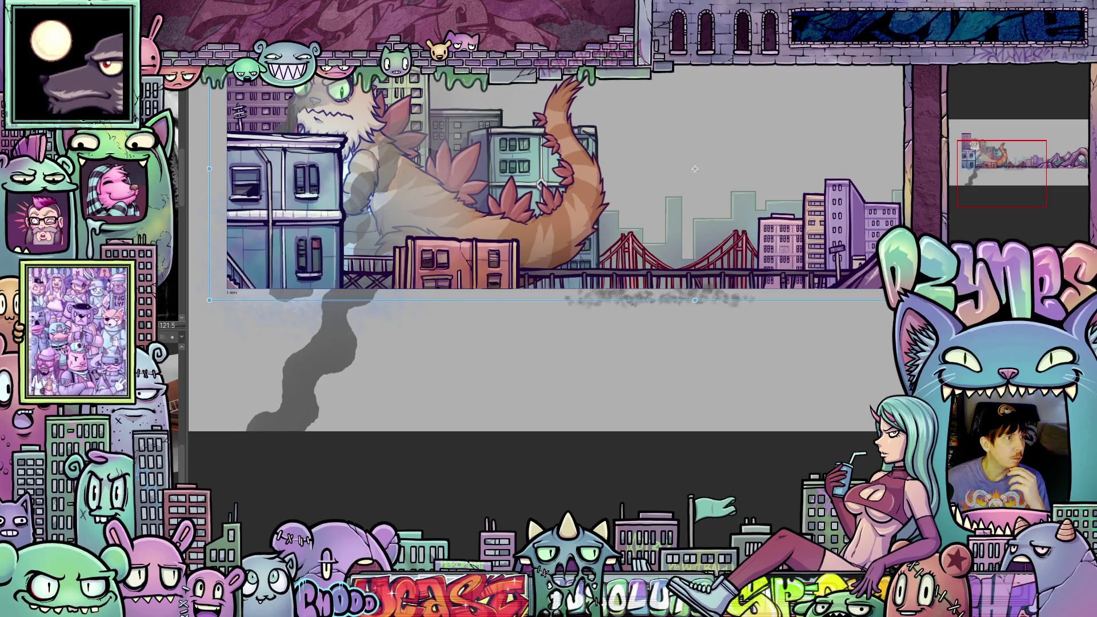
key("ctrl+z")
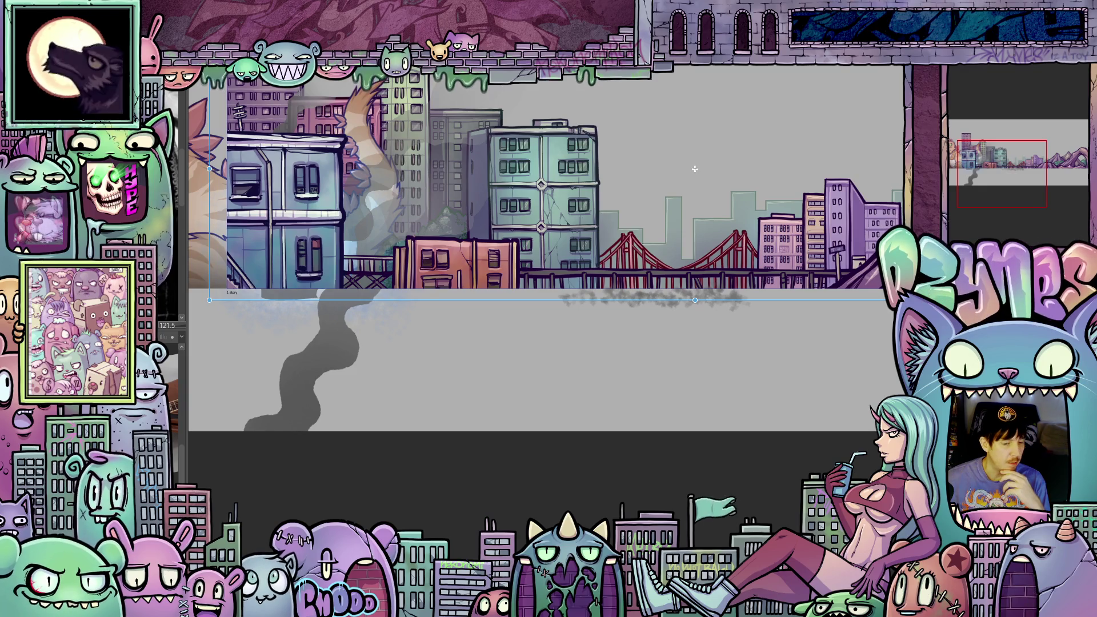
key("Return")
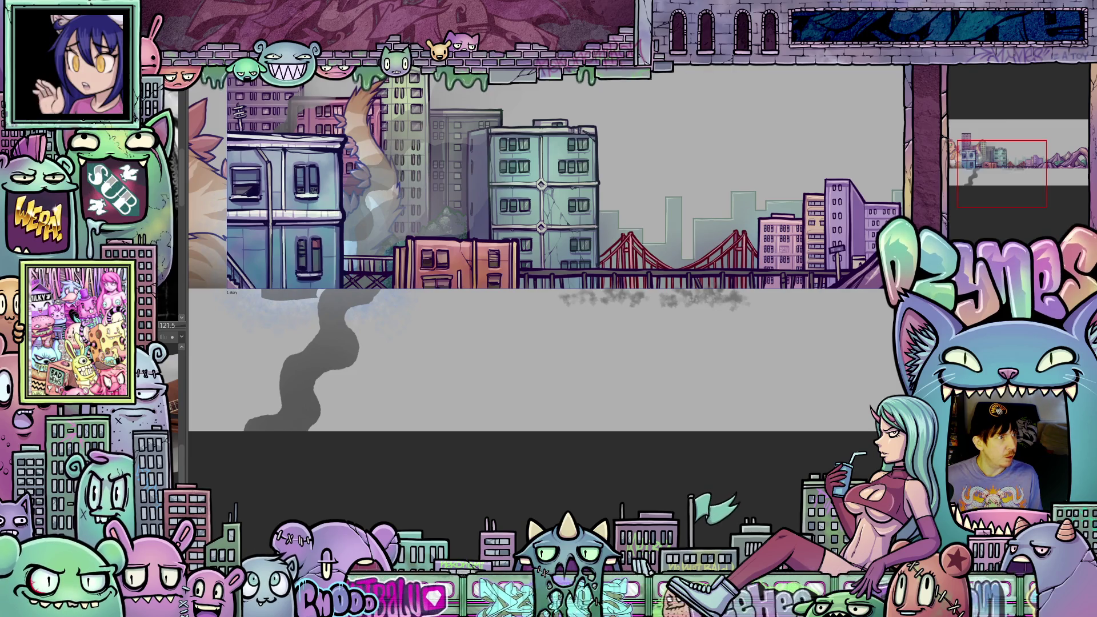
key("ctrl+t")
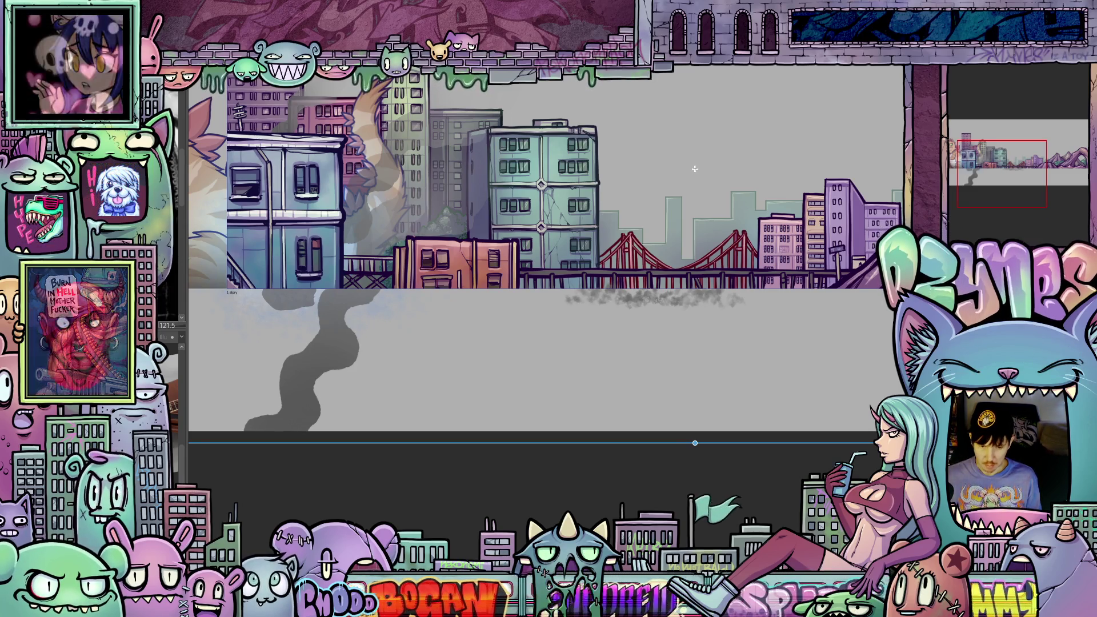
Slide the dust cloud left along the street, then step to the frame with the kaiju off screen.
left_click_drag(694, 169, 529, 165)
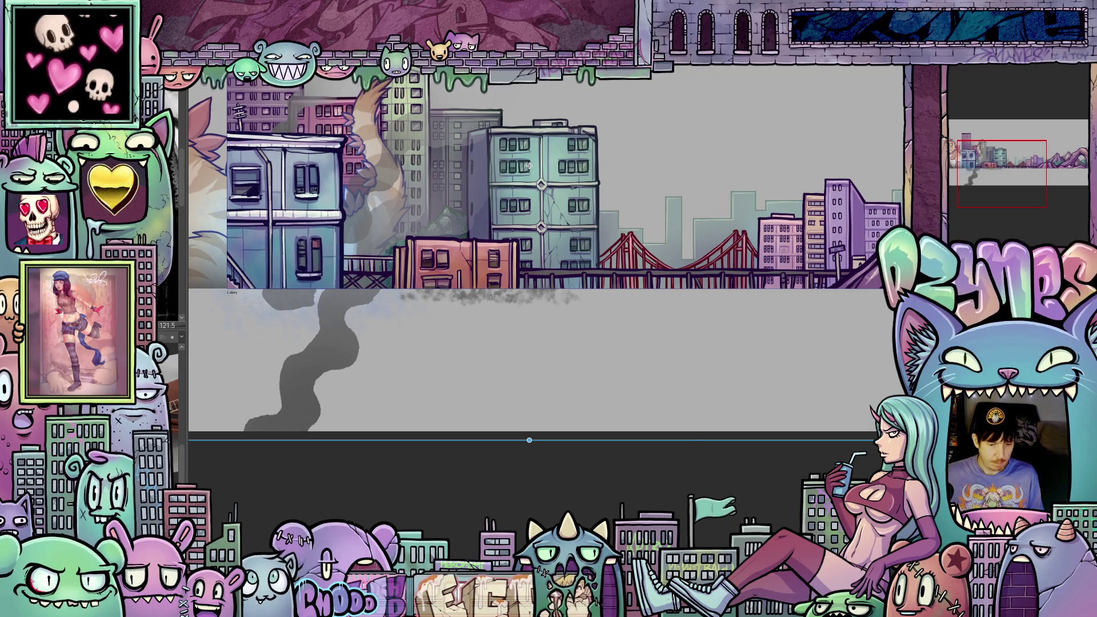
left_click_drag(529, 166, 694, 169)
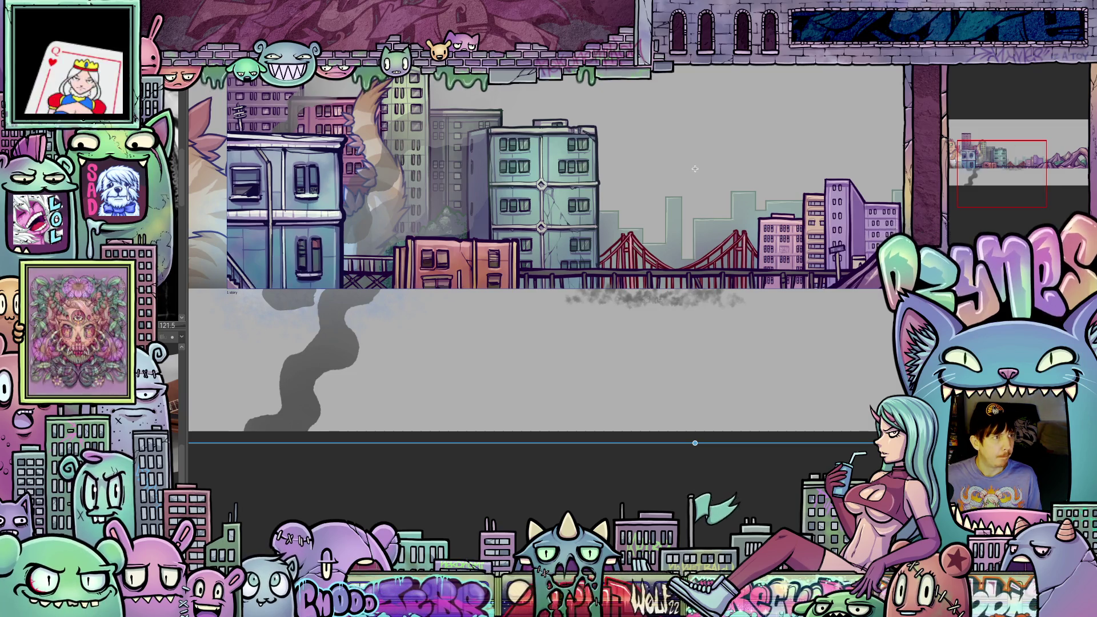
key("ctrl+z")
key("ctrl+z")
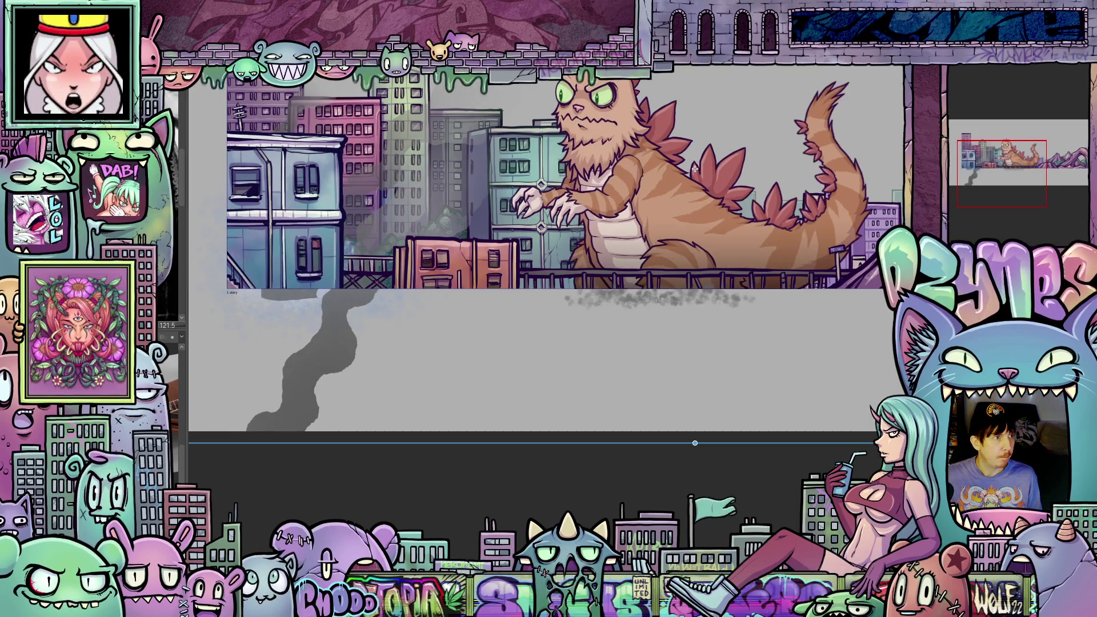
key("ctrl+z")
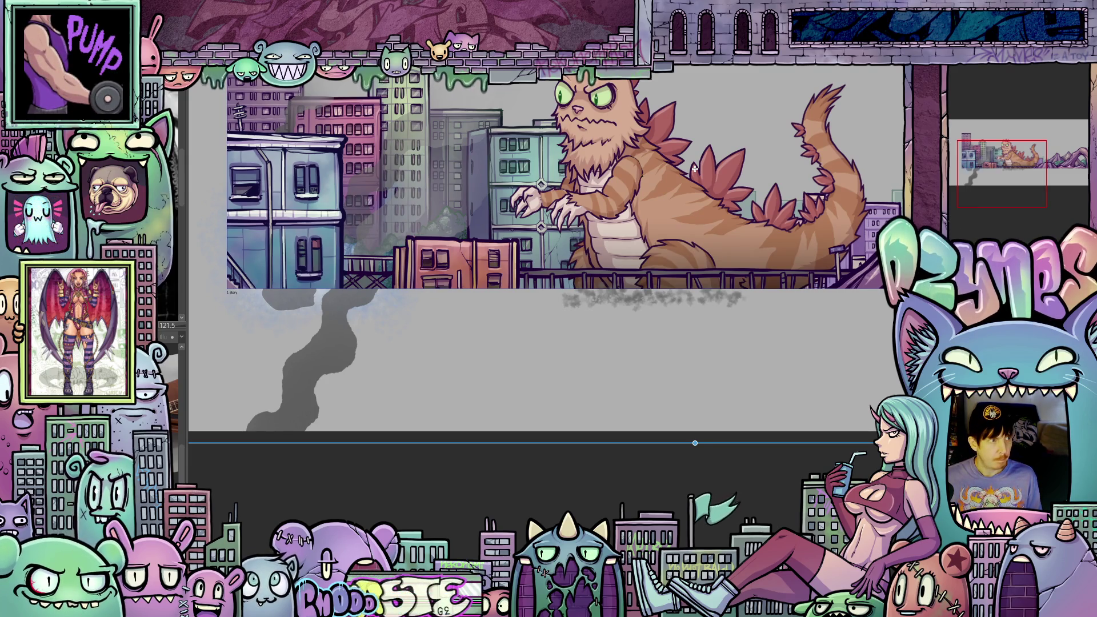
left_click_drag(695, 442, 693, 430)
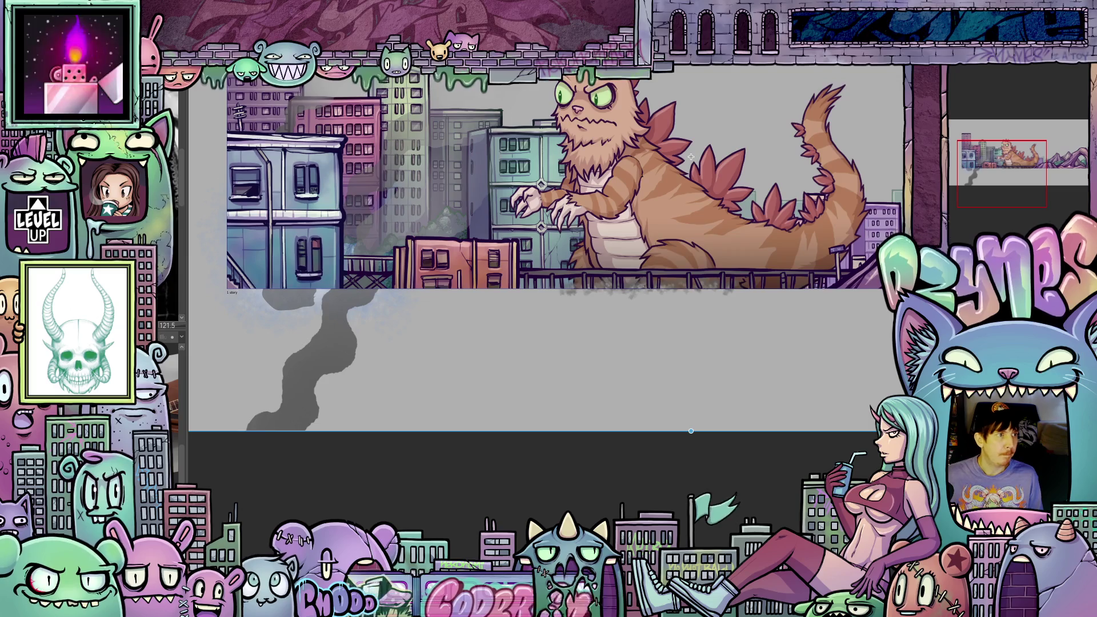
key("ctrl+z")
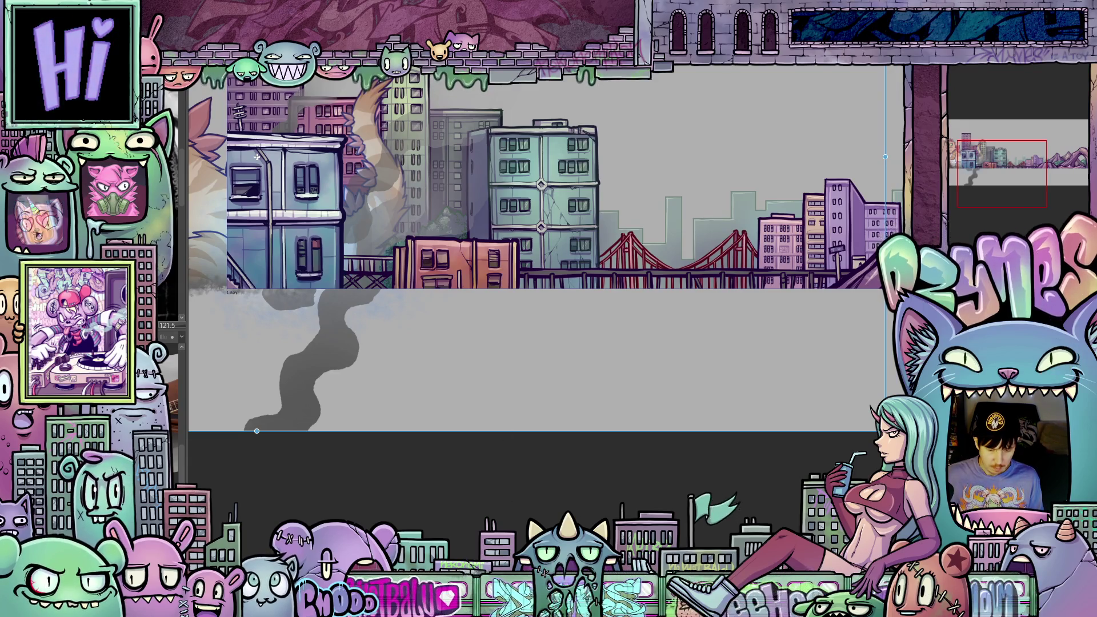
Pan to the canvas's left side and advance two kaiju poses.
left_click_drag(257, 431, 265, 430)
left_click_drag(264, 157, 466, 157)
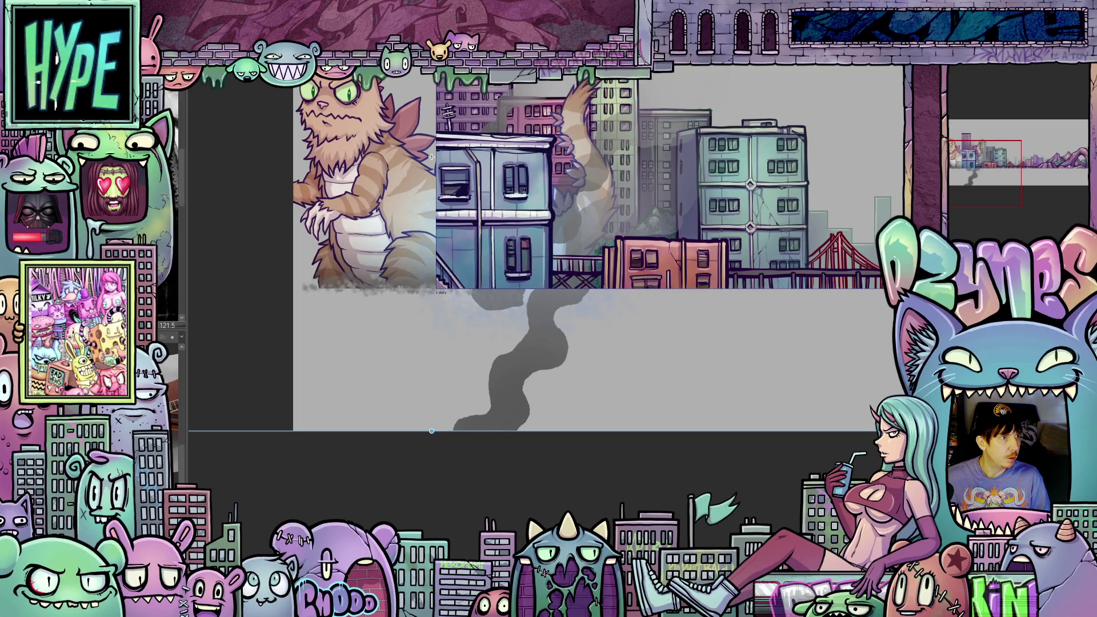
key("period")
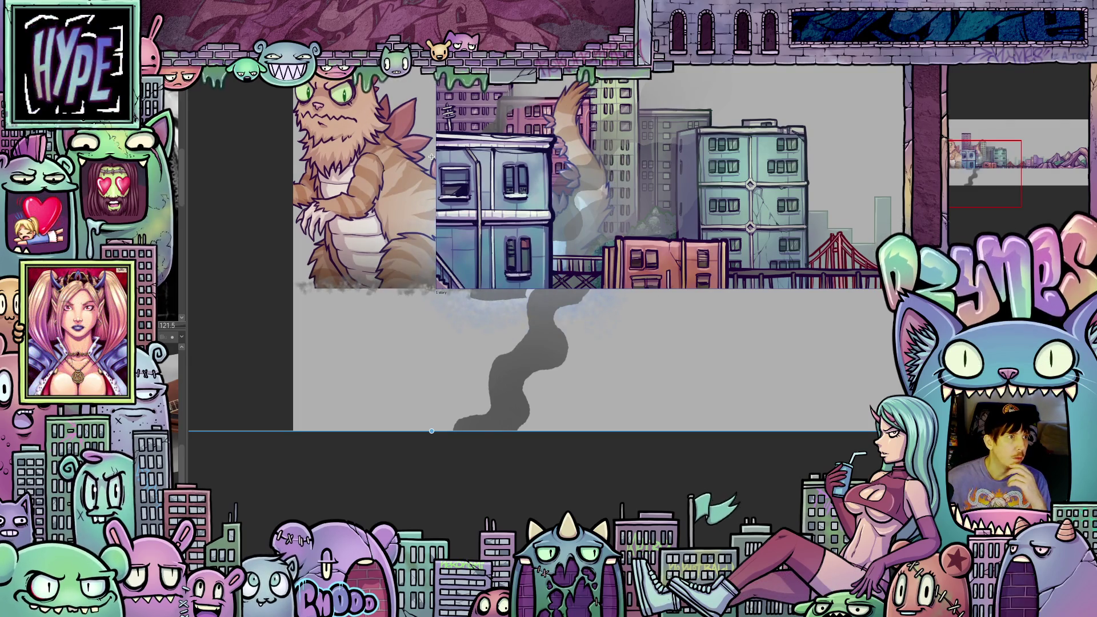
key("period")
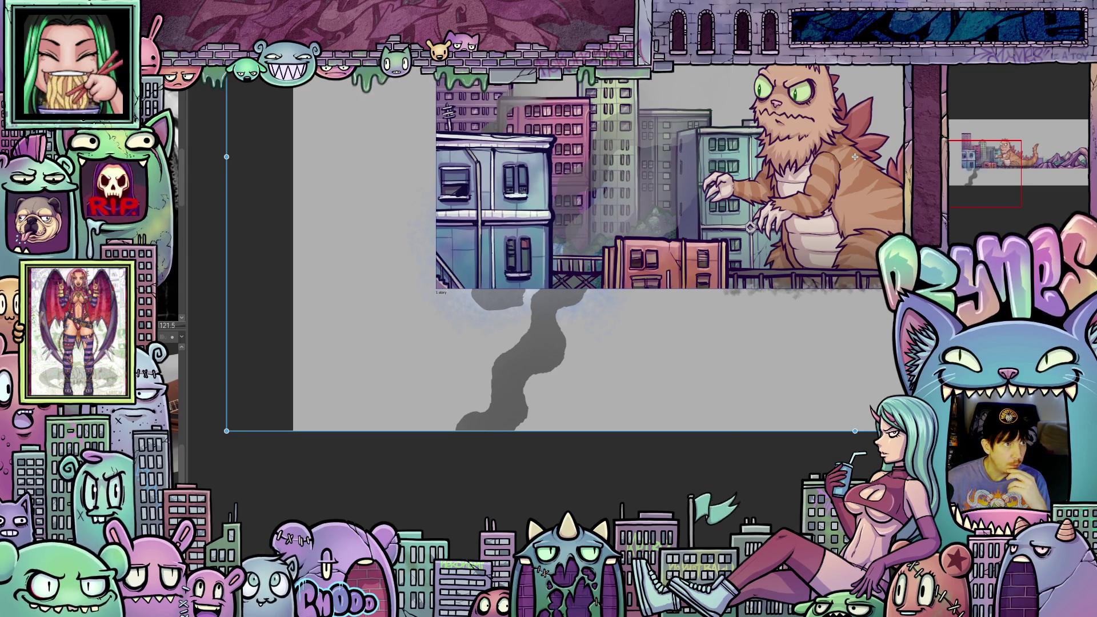
Nudge the kaiju layer right then back left to fine-tune its position.
left_click_drag(854, 156, 900, 159)
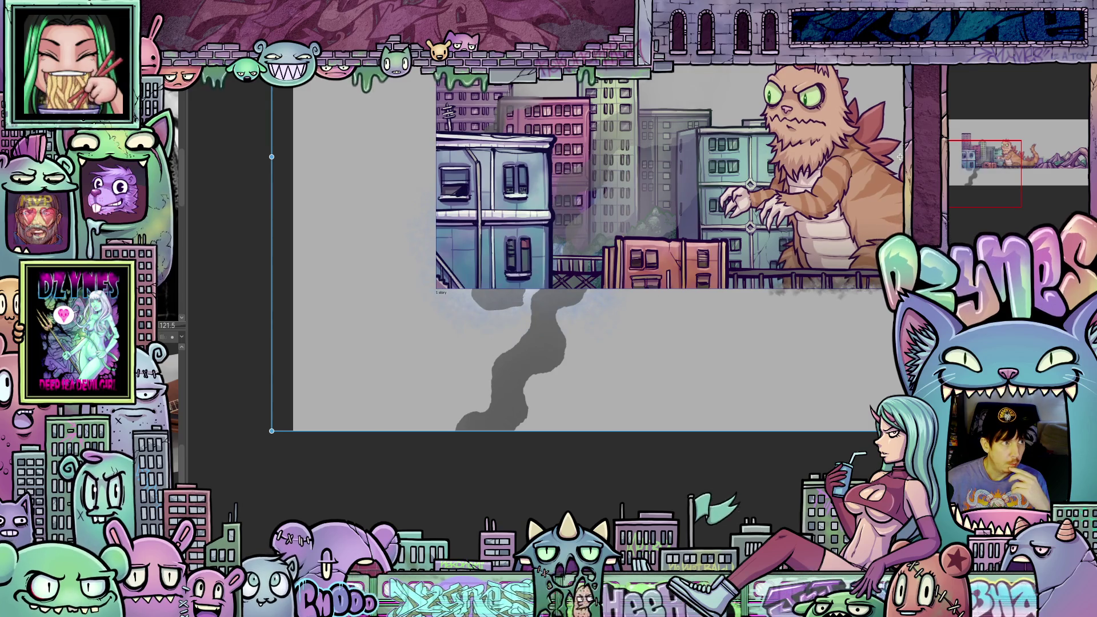
left_click_drag(901, 157, 886, 157)
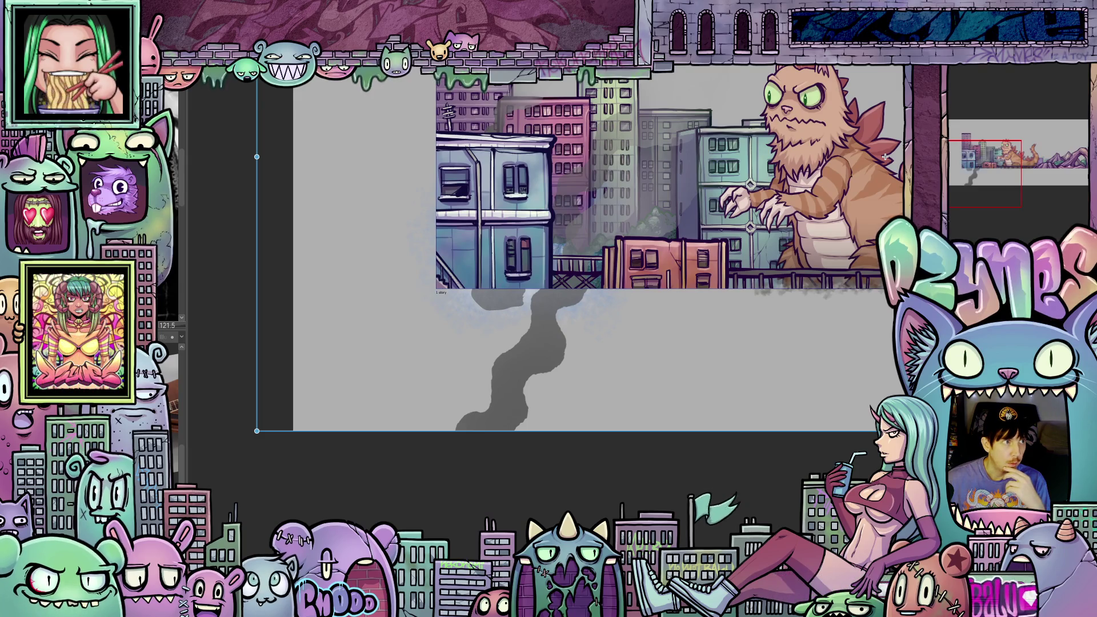
mouse_move(886, 157)
left_mouse_down()
mouse_move(817, 157)
mouse_move(900, 157)
left_mouse_up()
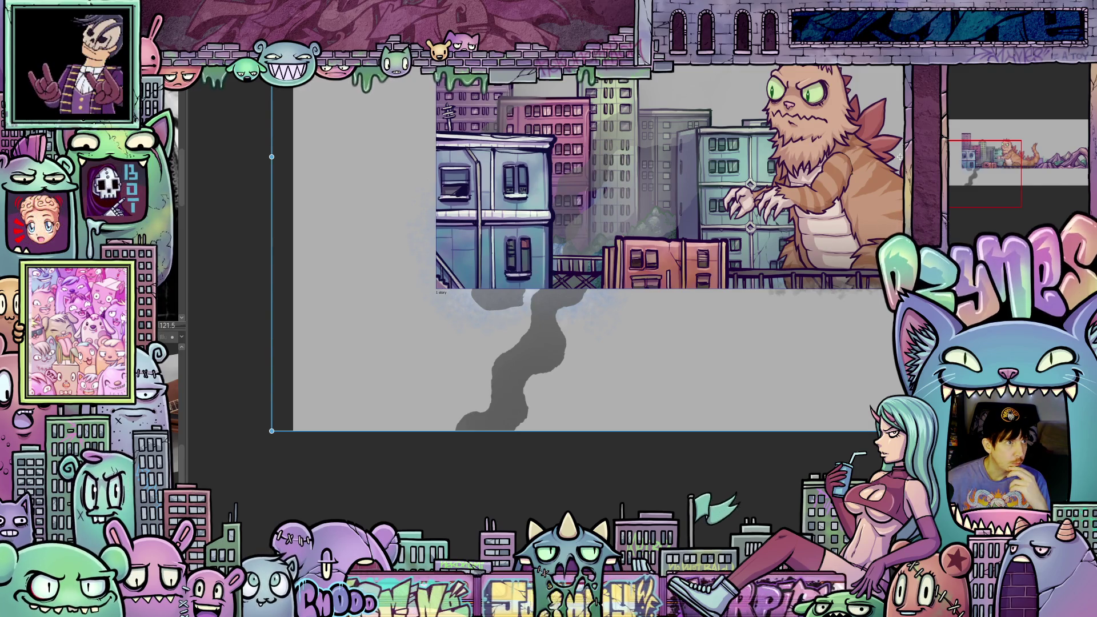
Step back through earlier kaiju poses and move the cat to the canvas's left side.
key("ctrl+z")
key("ctrl+z")
key("ctrl+z")
key("ctrl+z")
key("ctrl+z")
key("ctrl+z")
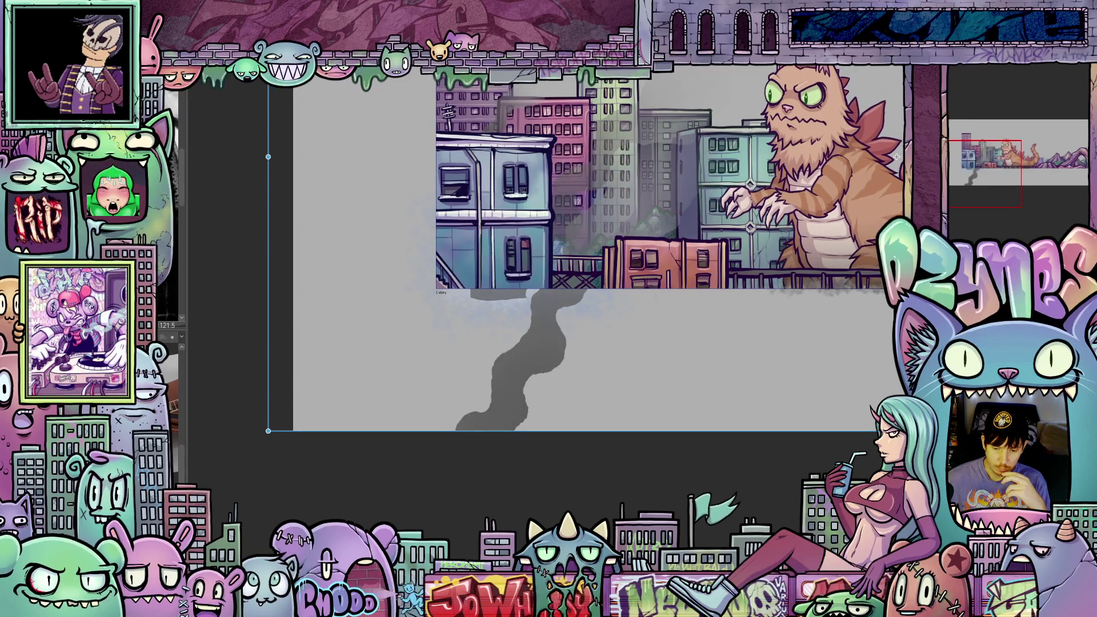
key("ctrl+z")
key("ctrl+z")
key("ctrl+z")
key("ctrl+z")
key("ctrl+z")
key("ctrl+z")
key("ctrl+z")
key("ctrl+z")
key("ctrl+z")
key("ctrl+z")
key("ctrl+z")
key("ctrl+z")
key("ctrl+z")
key("ctrl+z")
key("ctrl+z")
key("ctrl+z")
key("ctrl+z")
key("ctrl+z")
key("ctrl+z")
key("ctrl+z")
key("ctrl+z")
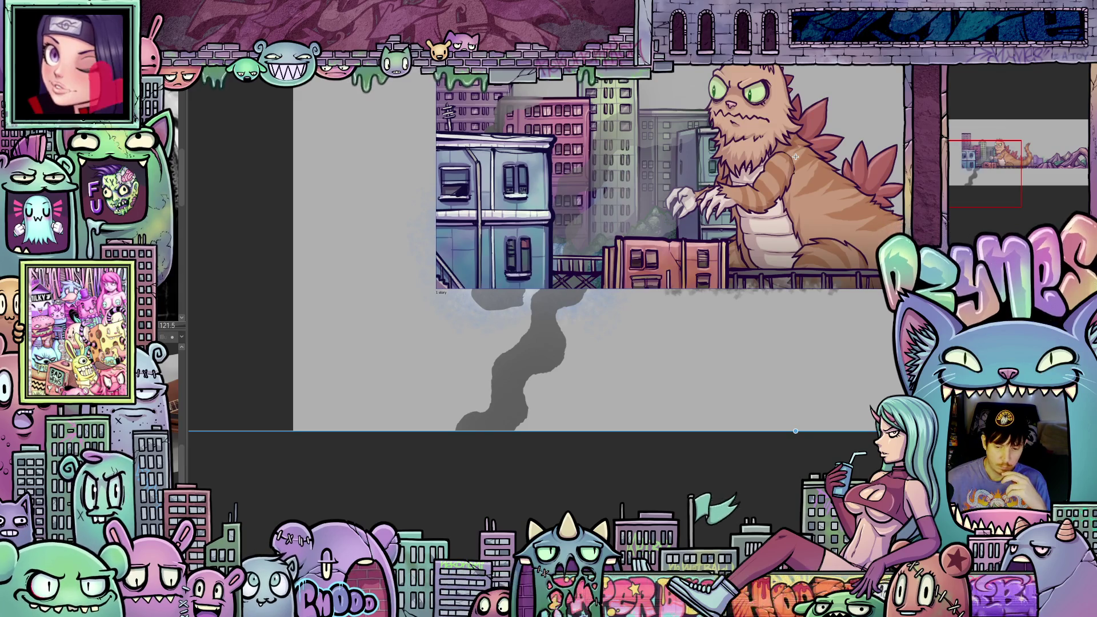
key("ctrl+z")
key("ctrl+z")
key("ctrl+z")
key("ctrl+z")
key("ctrl+z")
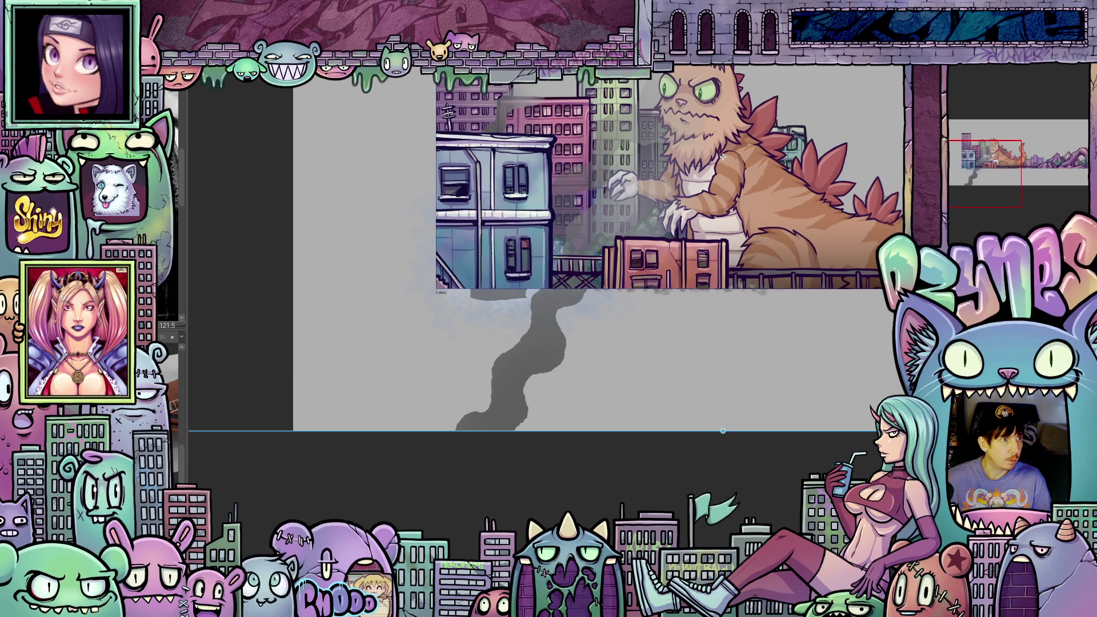
left_click_drag(723, 432, 431, 431)
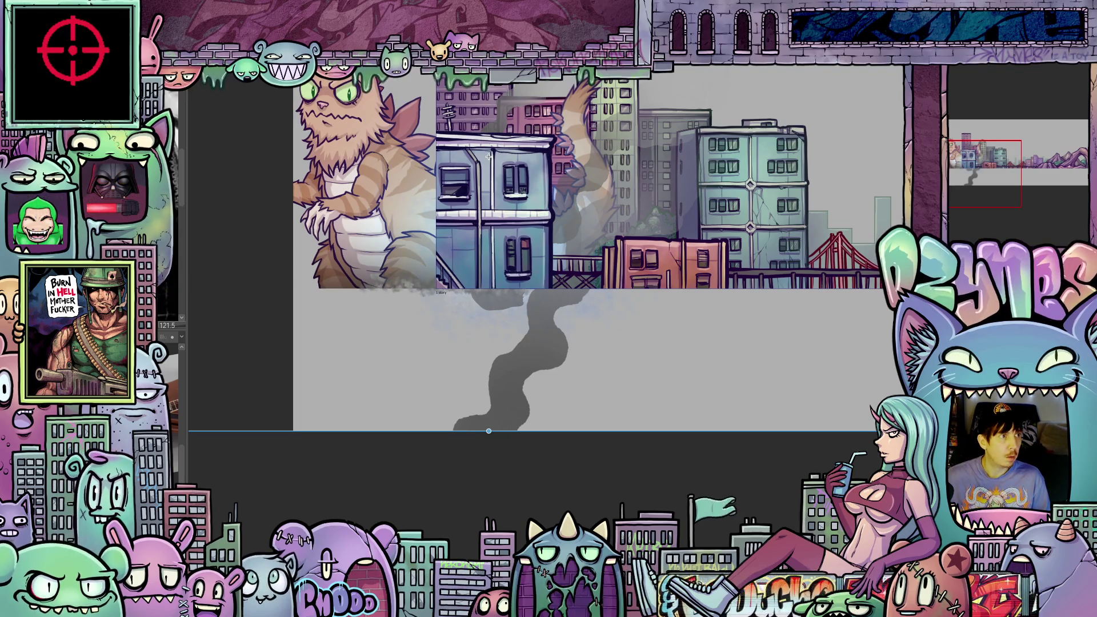
Step forward through the walk frames past the building to a later kaiju pose.
key("Right")
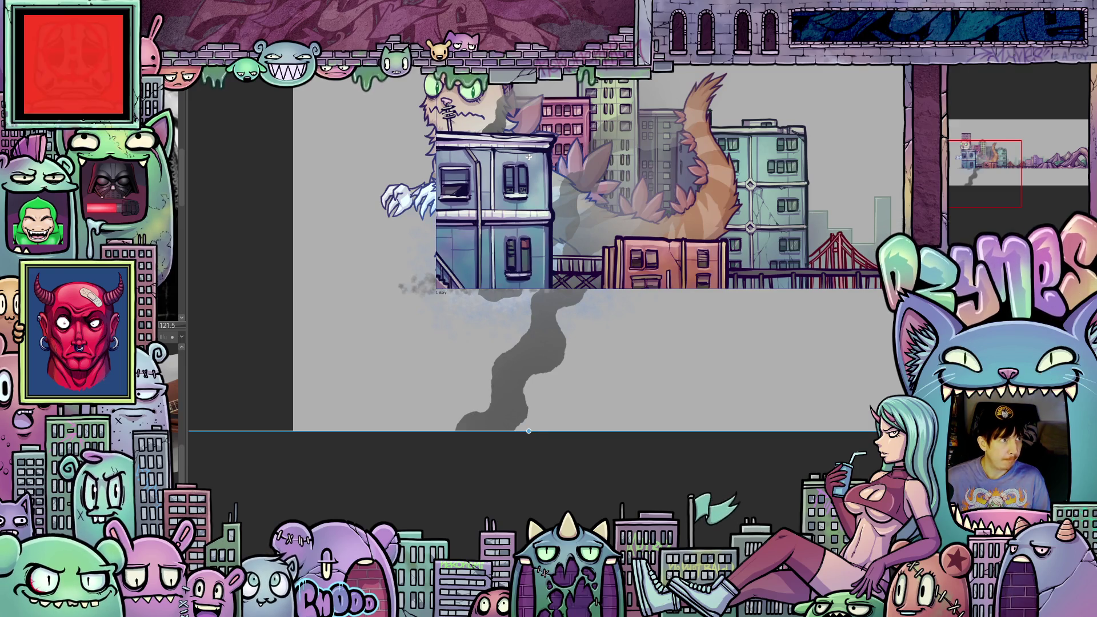
key("Right")
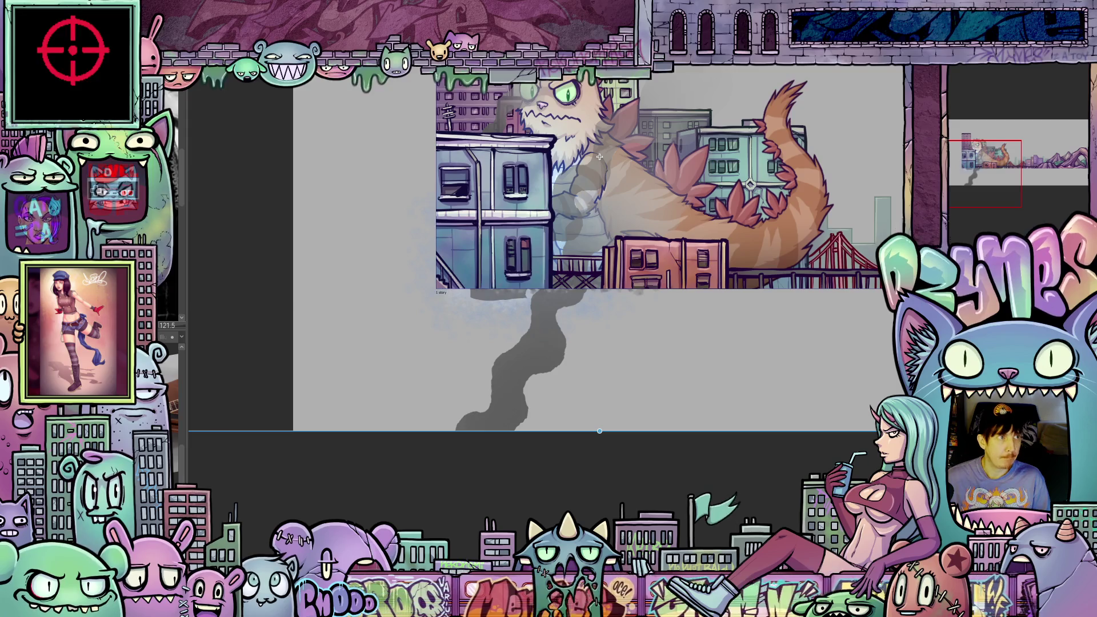
key("Right")
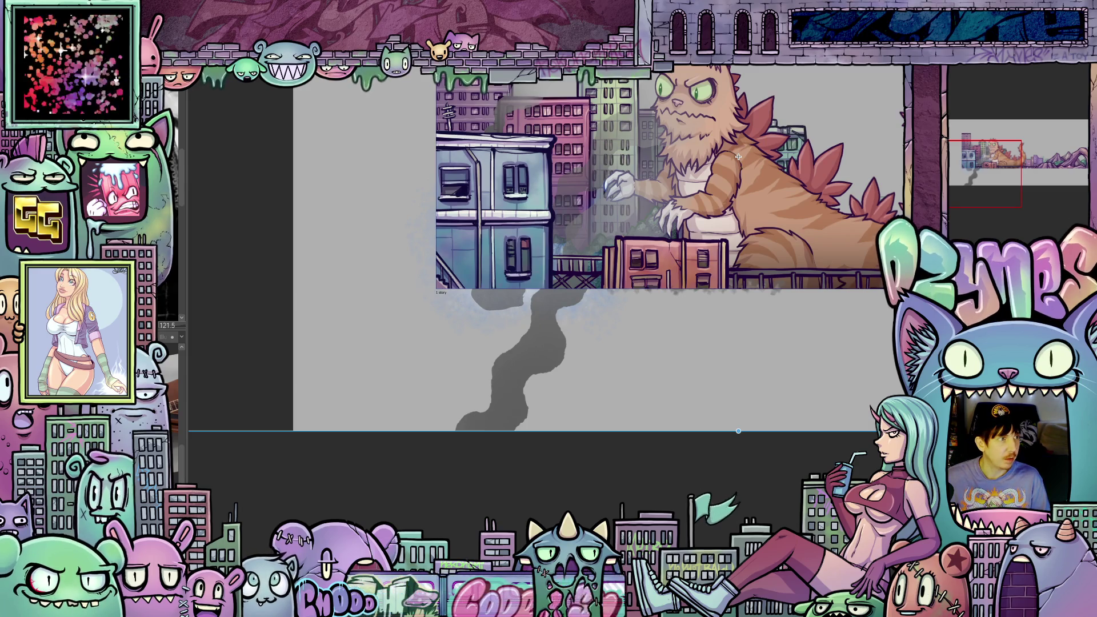
key("ctrl+v")
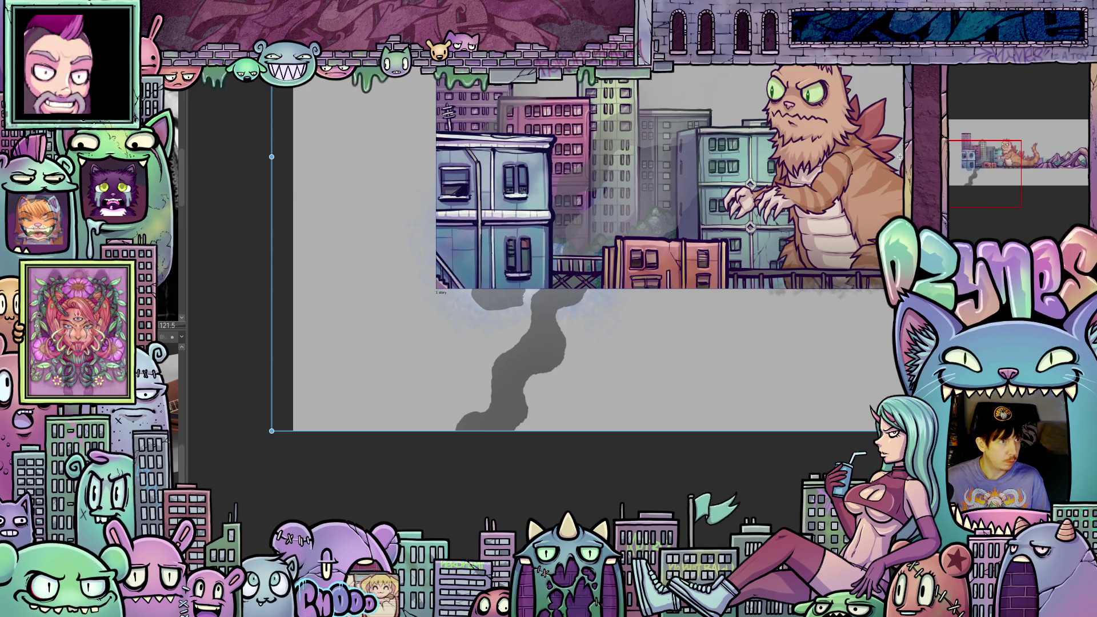
Move the monster to the canvas's left edge and check the next two walking frames.
left_click_drag(900, 156, 489, 158)
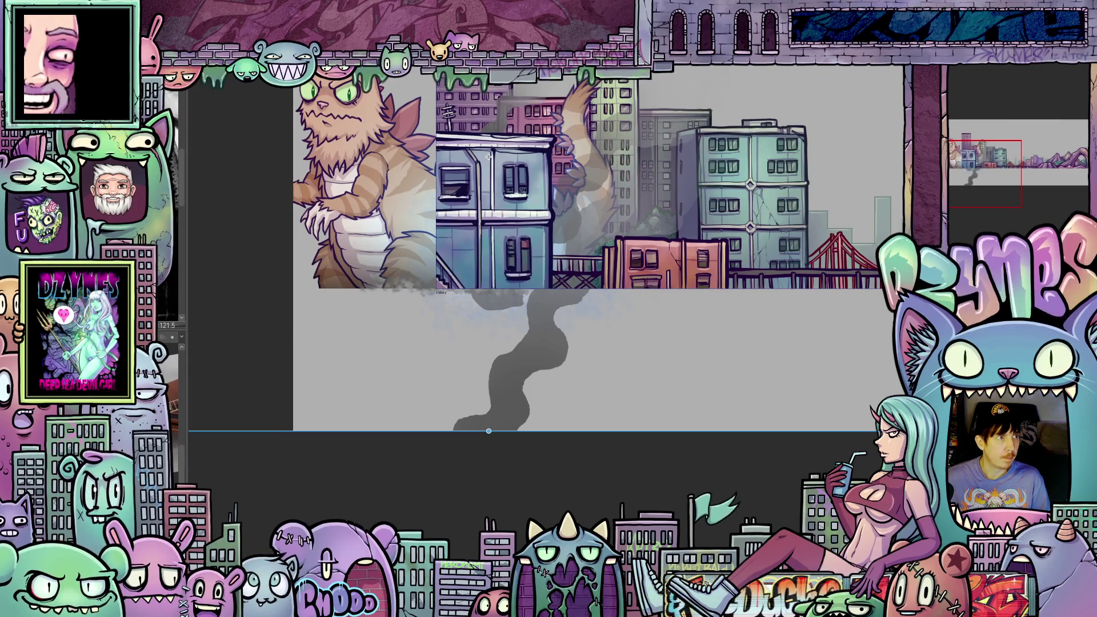
key("Right")
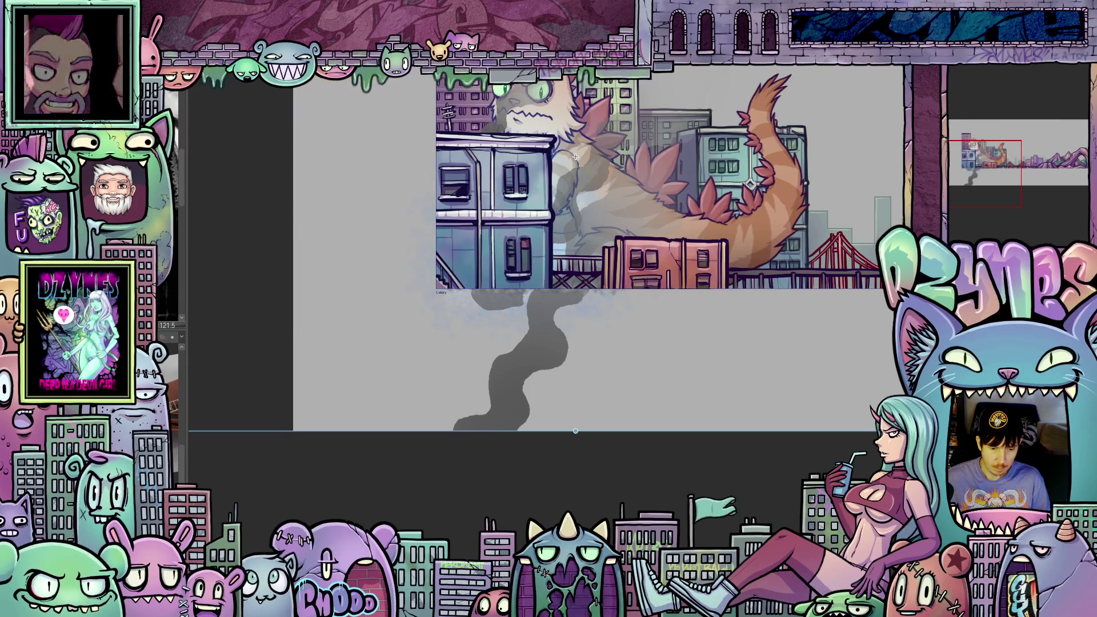
key("Right")
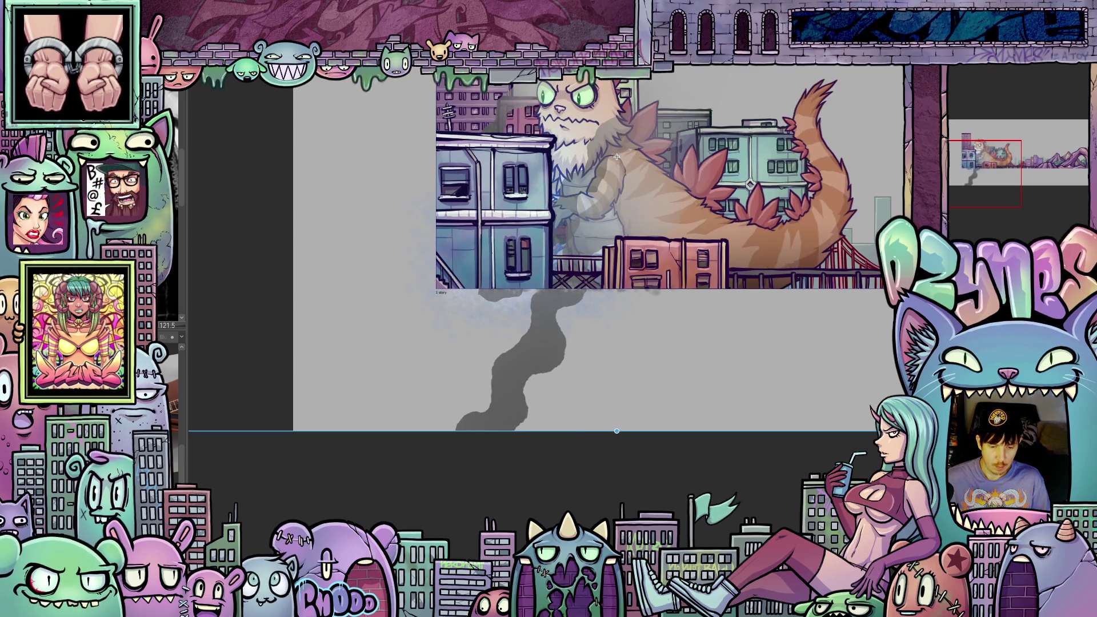
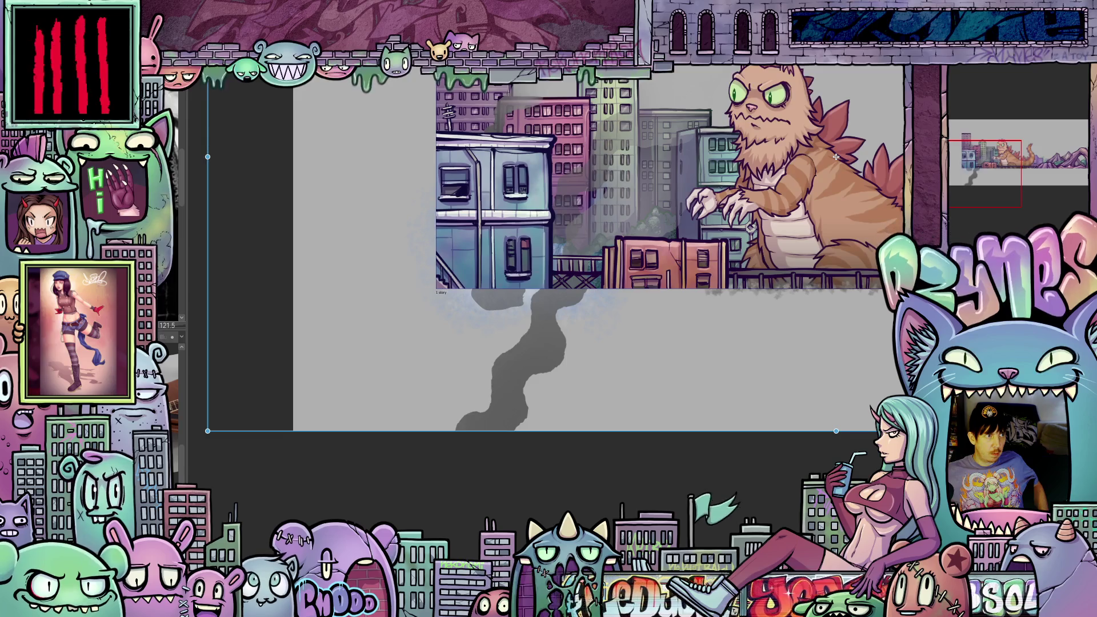
Place the kaiju at the scene's left edge behind the buildings and advance one frame.
left_click_drag(833, 157, 829, 157)
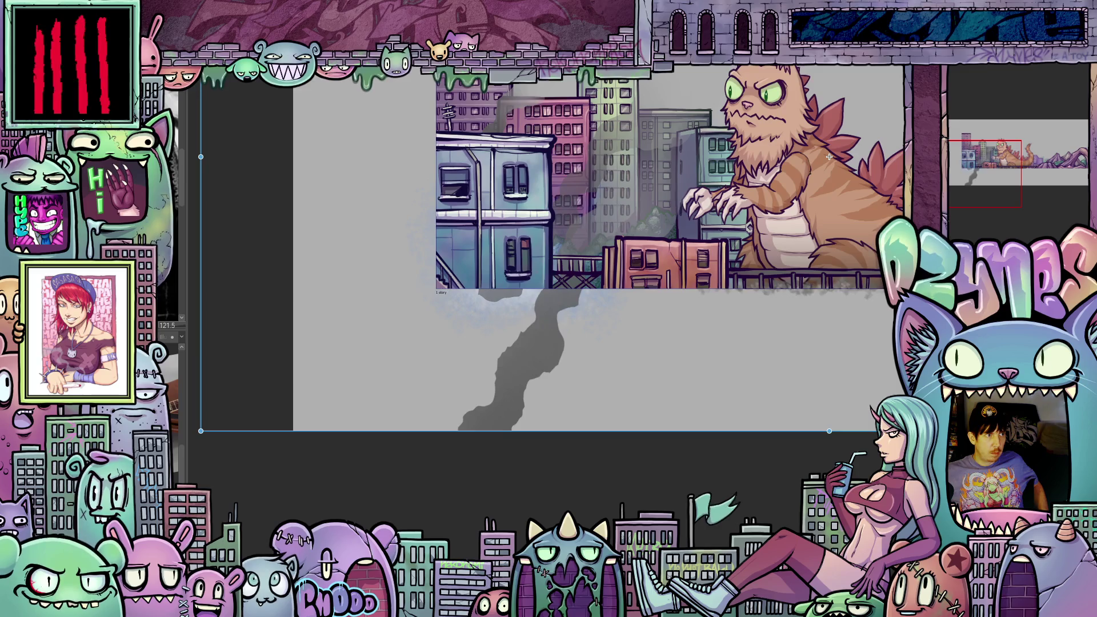
left_click_drag(829, 156, 836, 157)
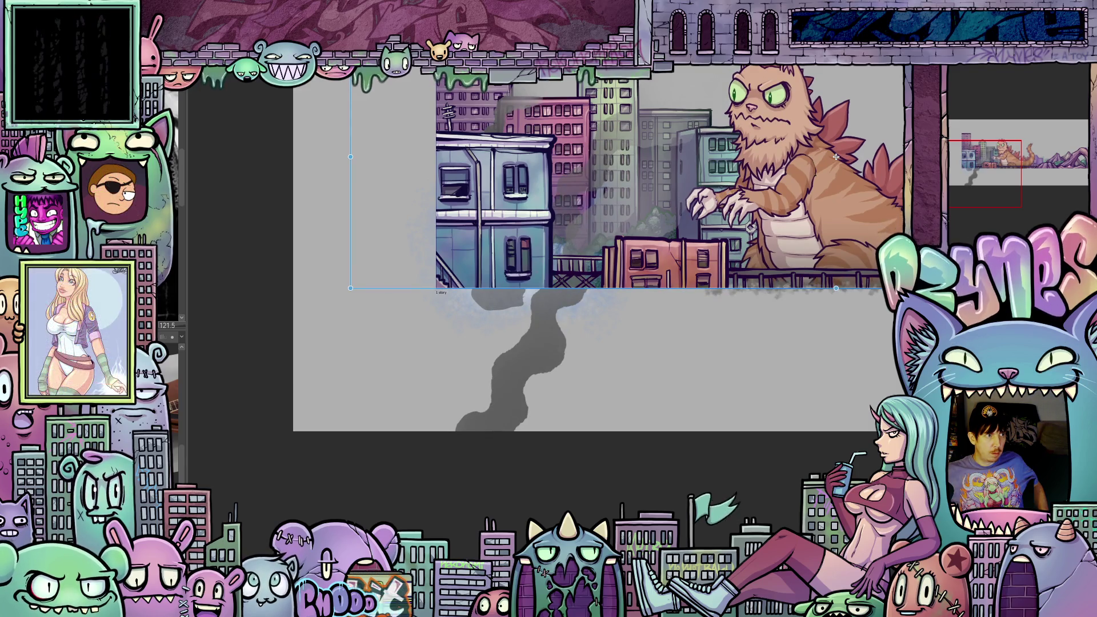
left_click_drag(836, 156, 902, 161)
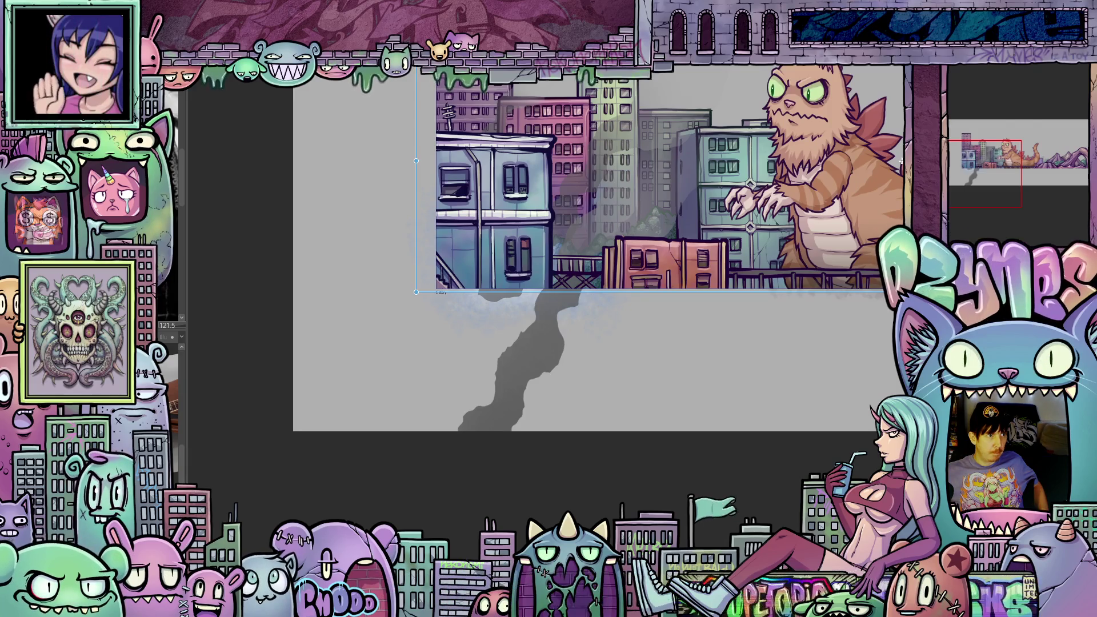
left_click_drag(901, 161, 490, 156)
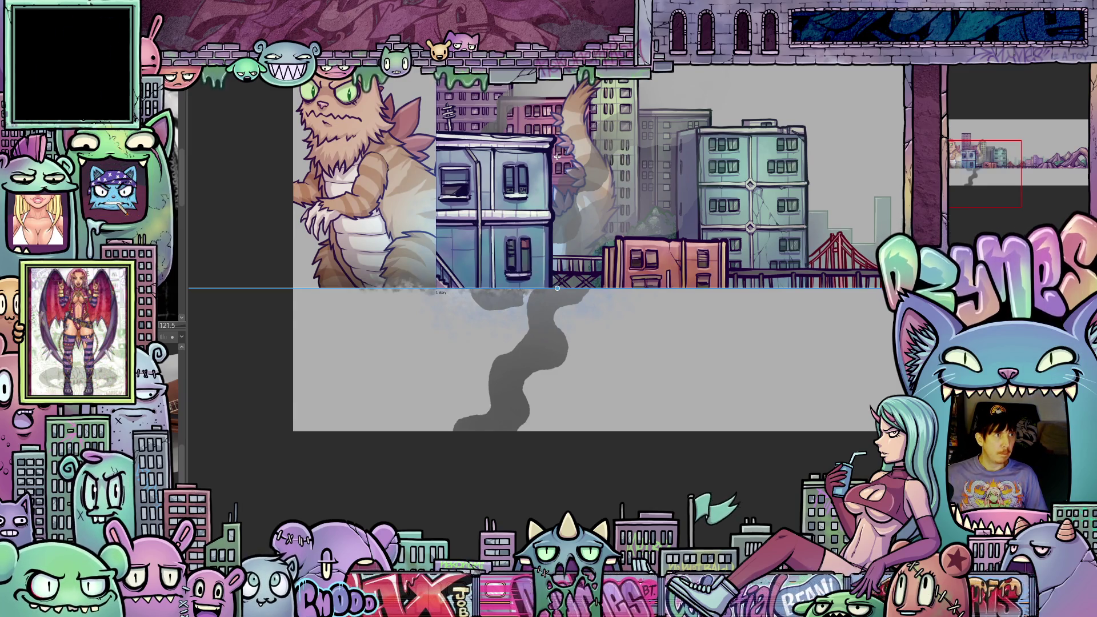
key("Right")
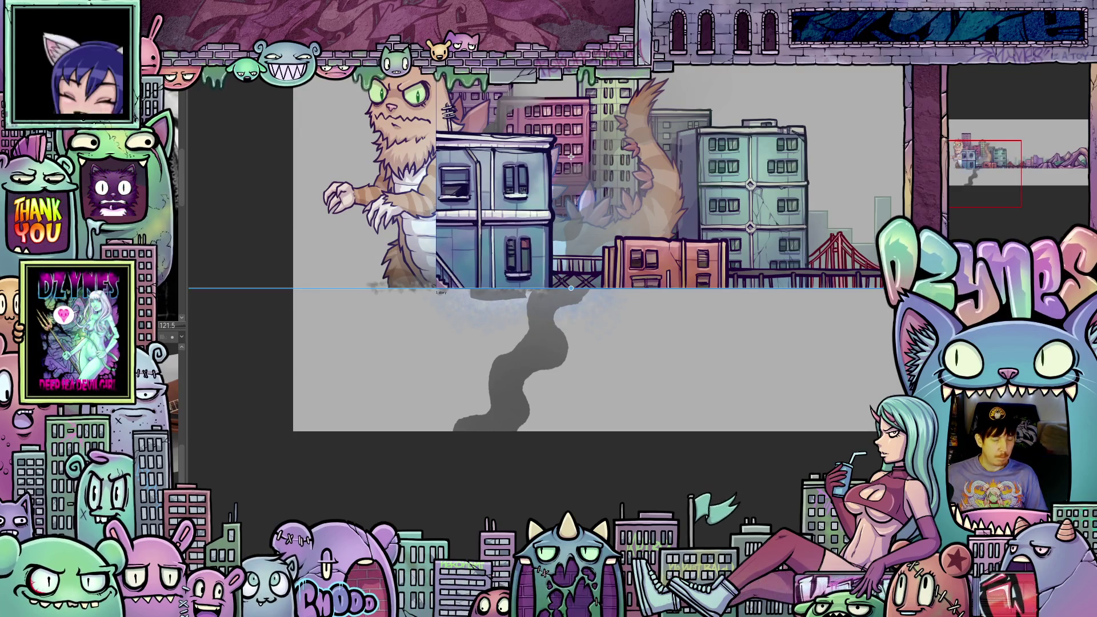
Advance four frames and shift the monster about 95 px right among the buildings.
key("Right")
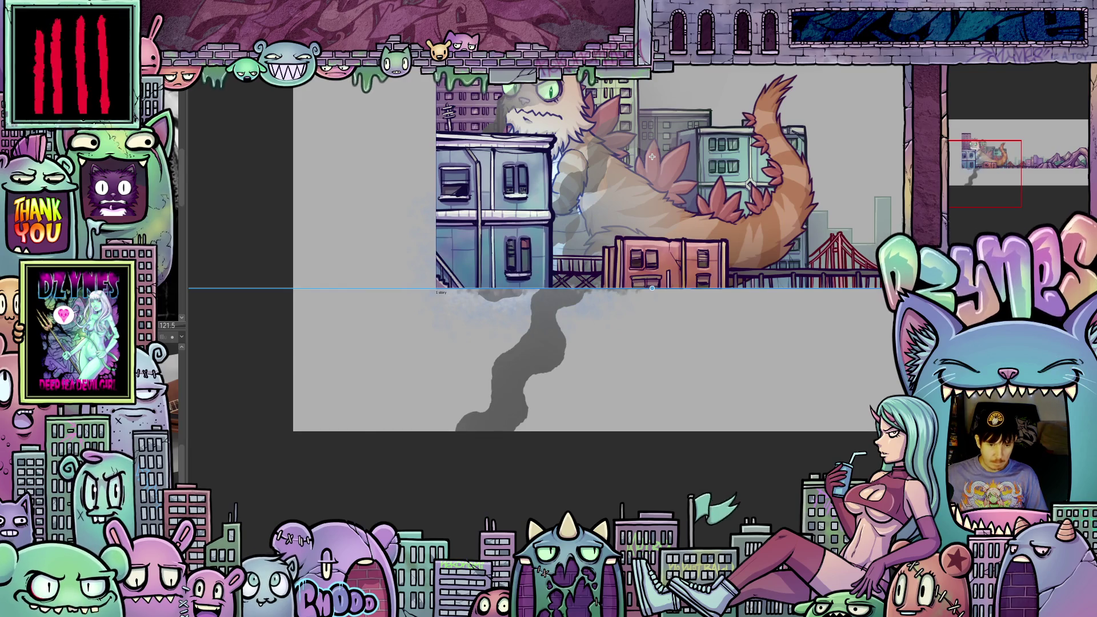
key("Right")
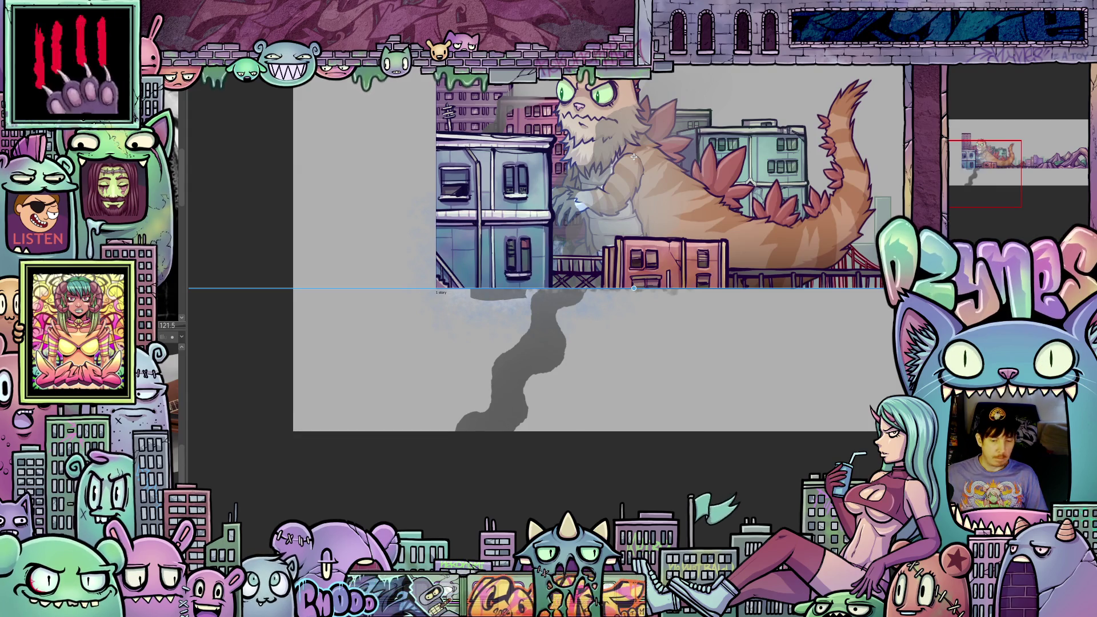
key("Right")
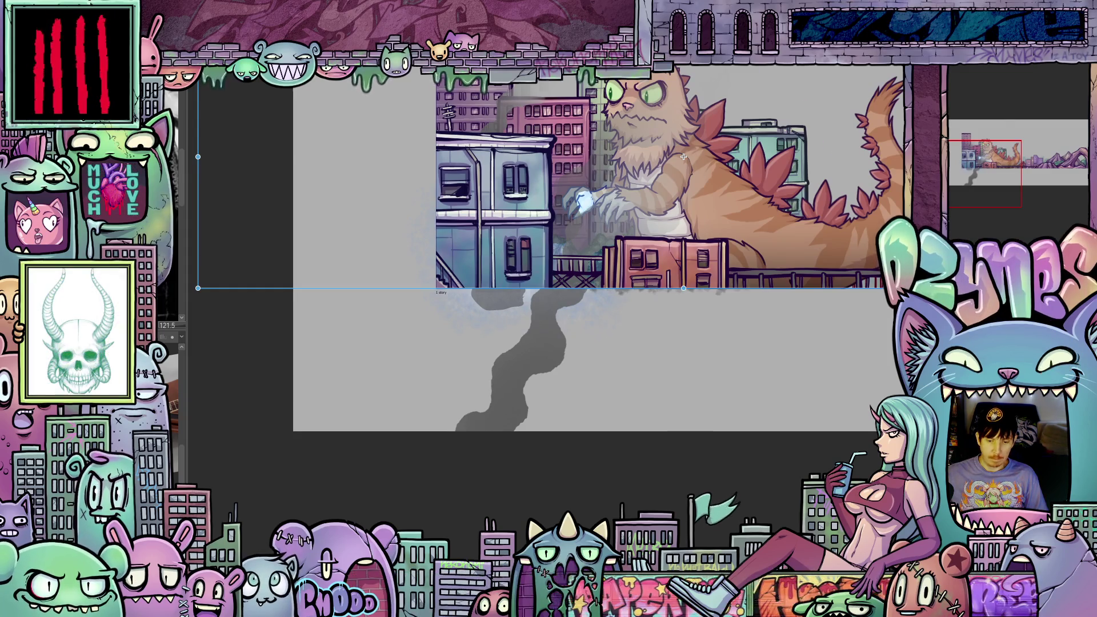
key("Right")
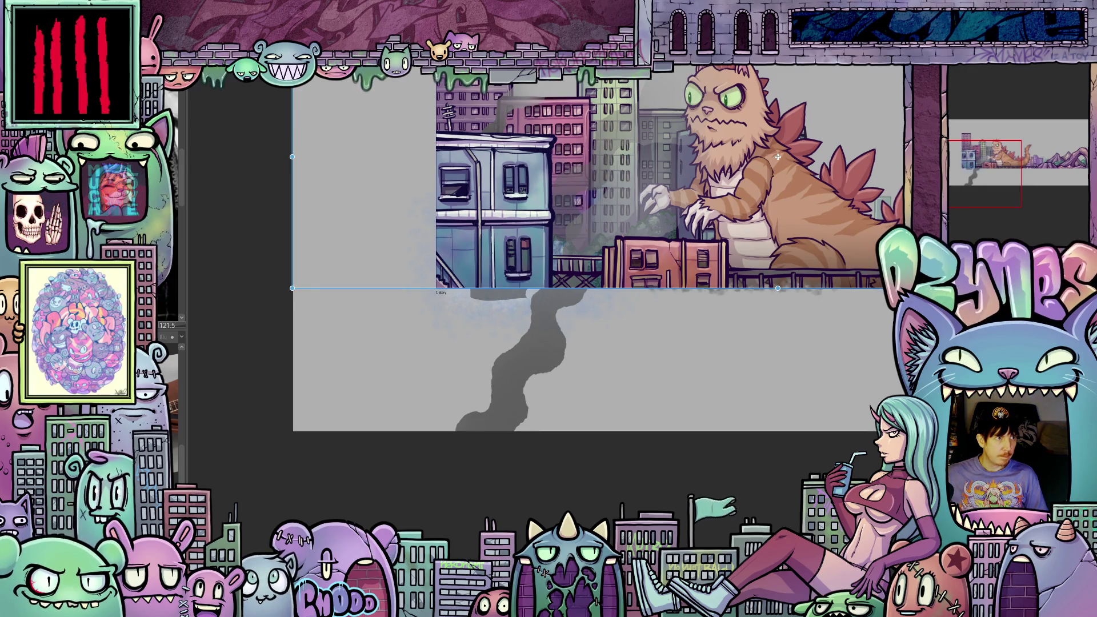
left_click_drag(777, 156, 859, 156)
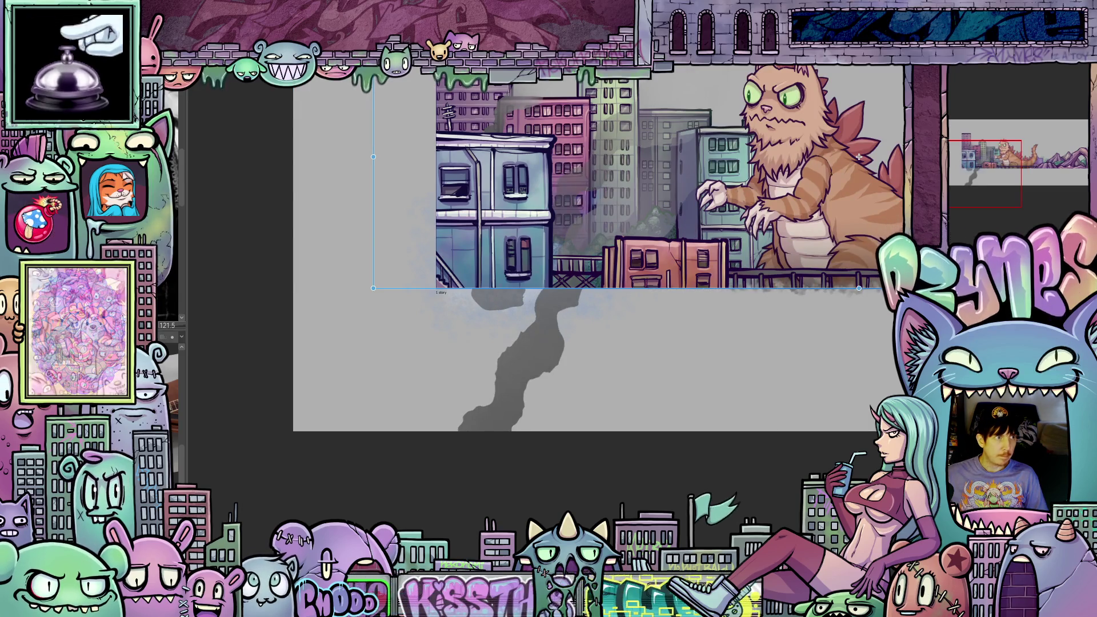
left_click_drag(499, 116, 517, 116)
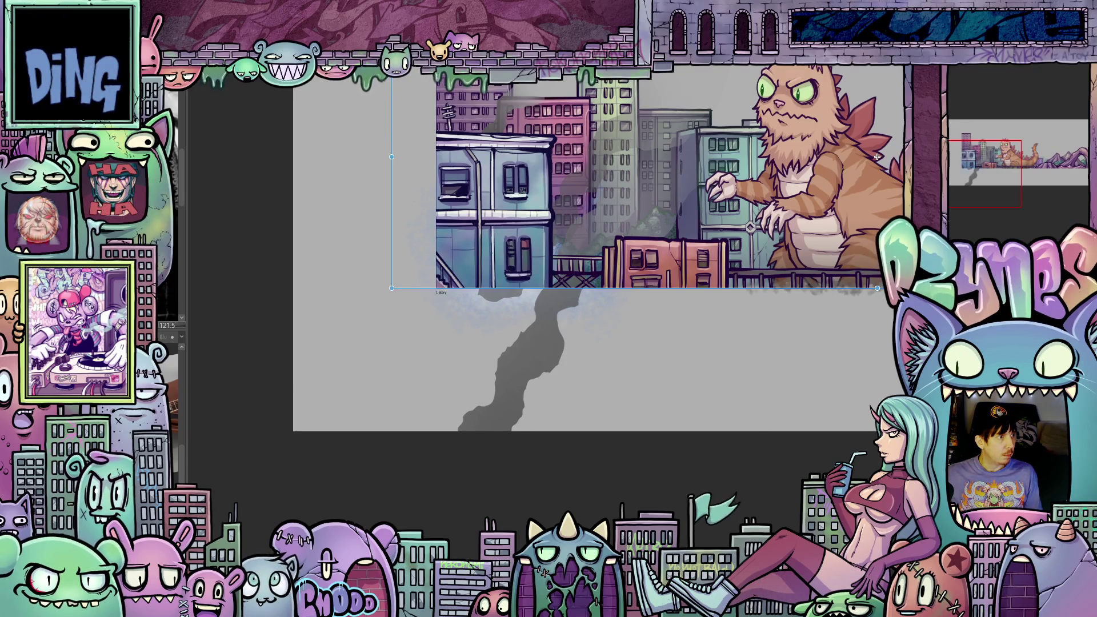
scroll(782, 326, "down", 3)
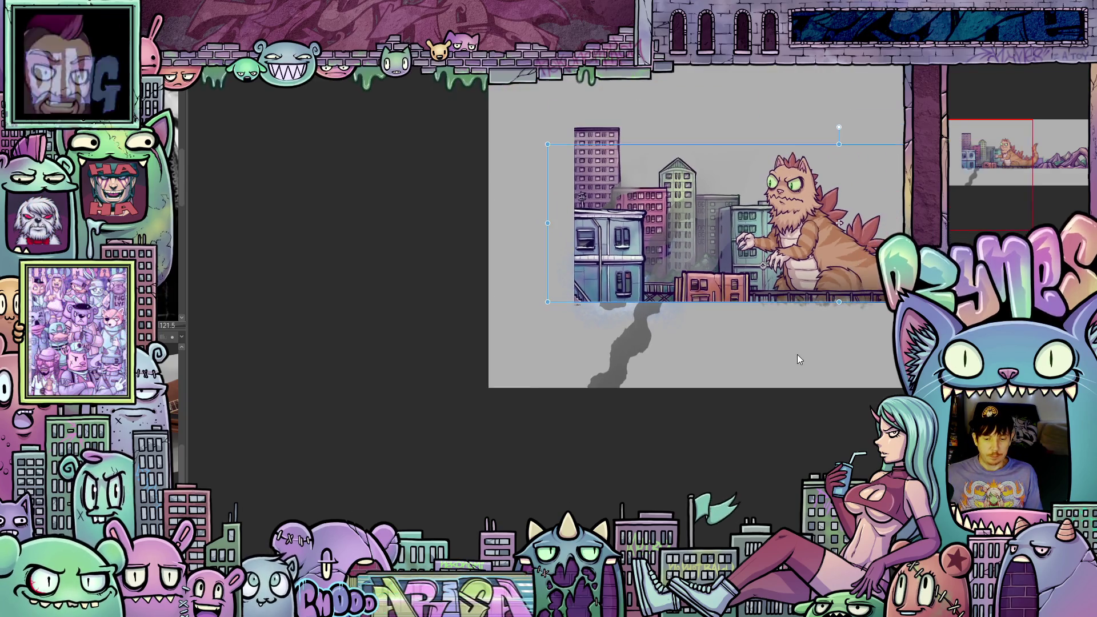
Save the file and hide the kaiju layer, leaving the city and mountains visible.
left_click_drag(543, 408, 547, 428)
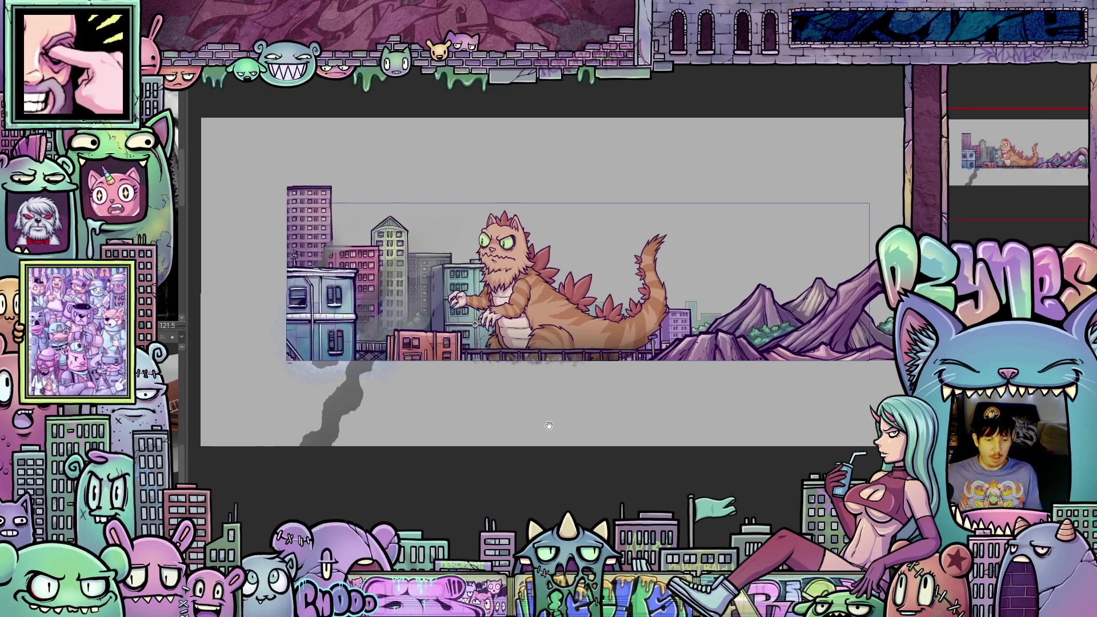
key("ctrl+t")
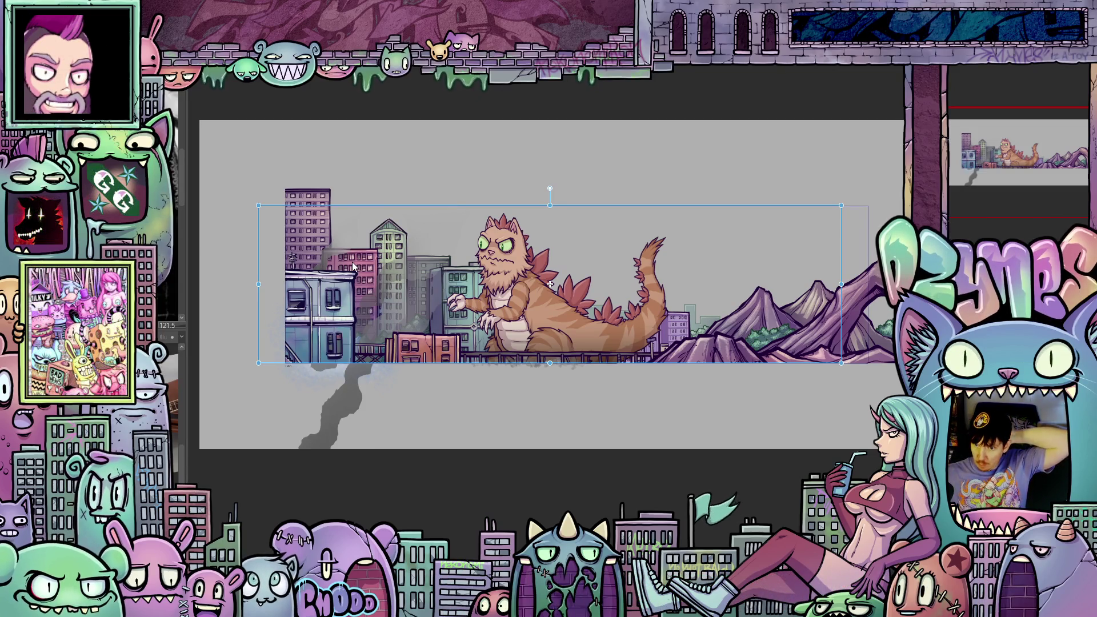
key("ctrl+s")
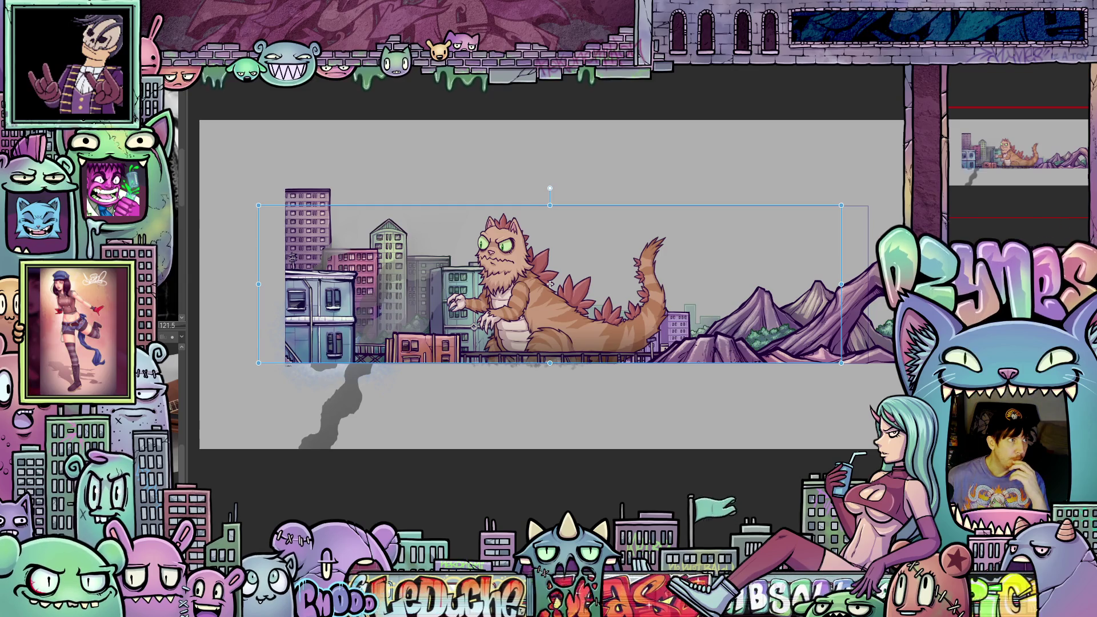
key("Delete")
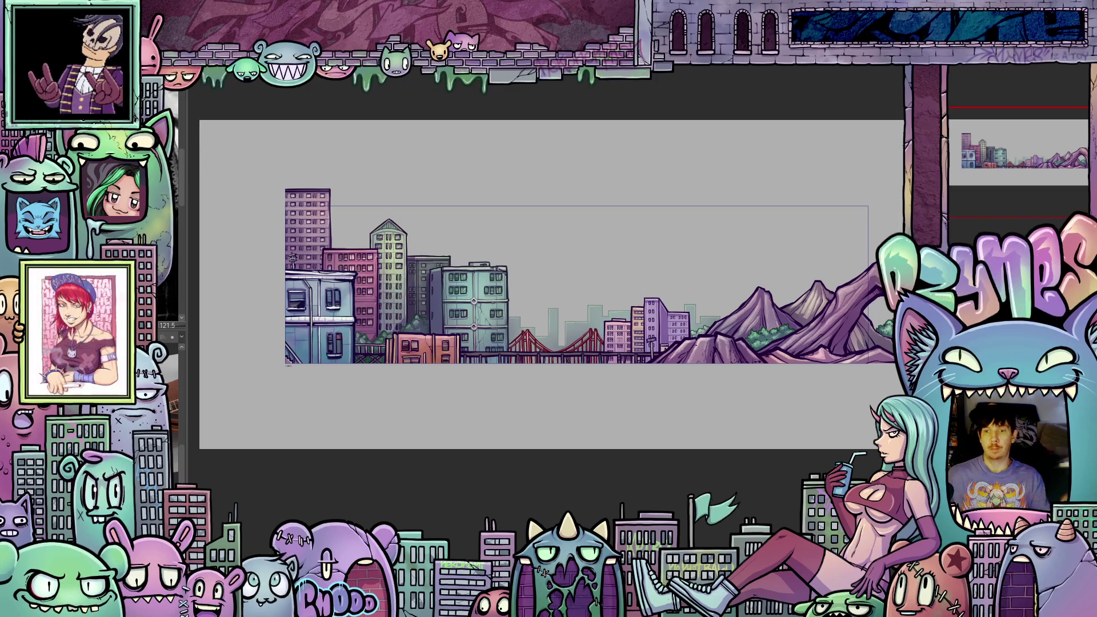
Render the timeline's playback range to preview the kaiju animation.
key("space")
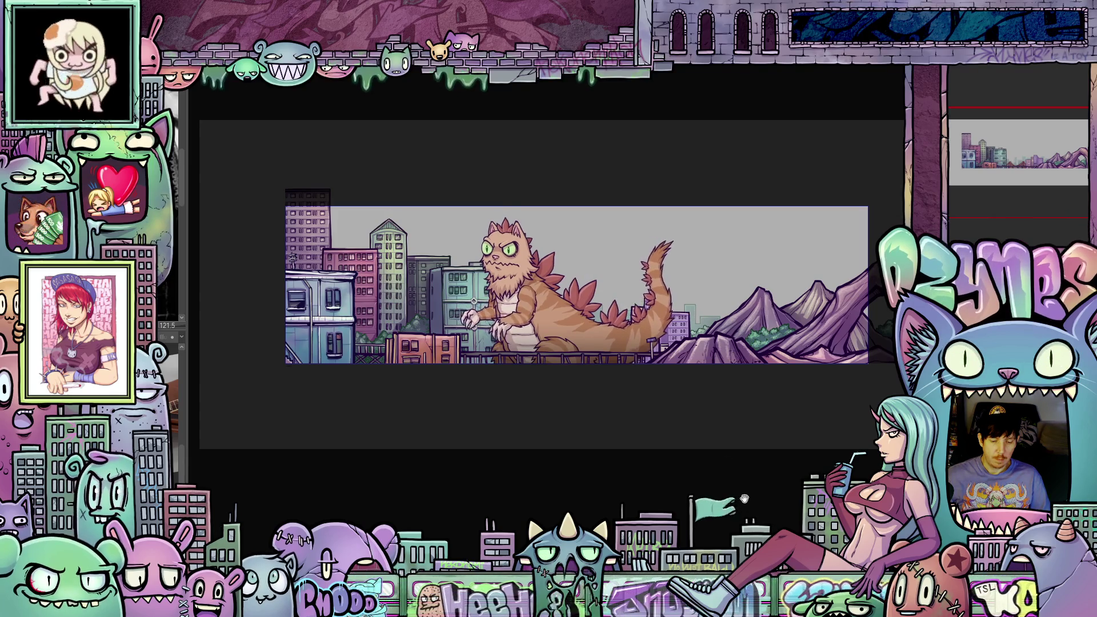
scroll(499, 379, "up", 2)
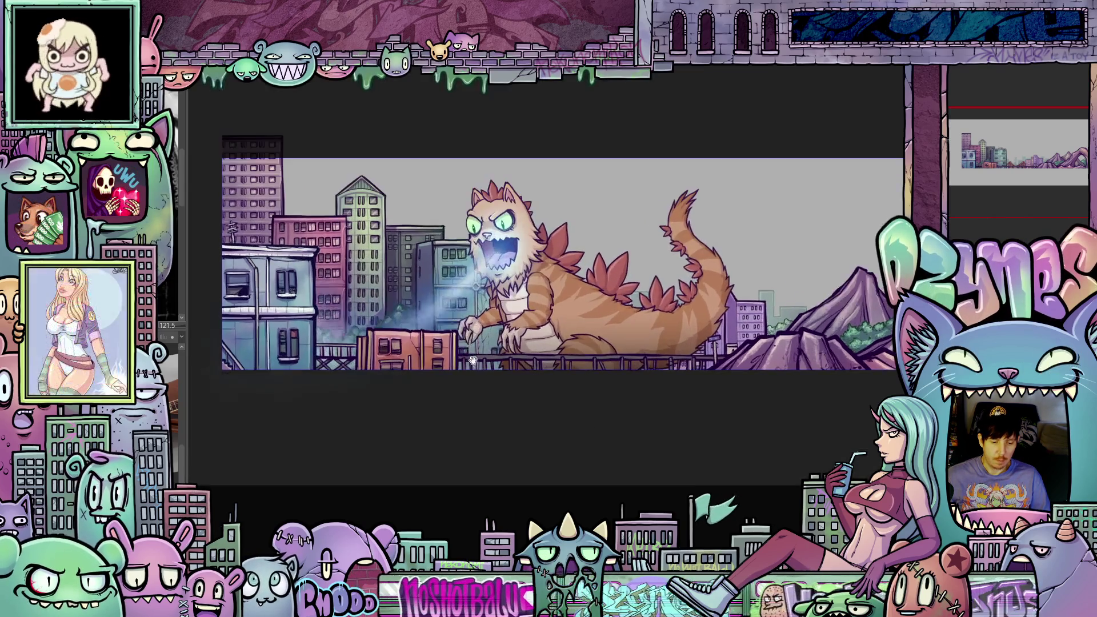
scroll(499, 378, "up", 2)
scroll(499, 378, "up", 2)
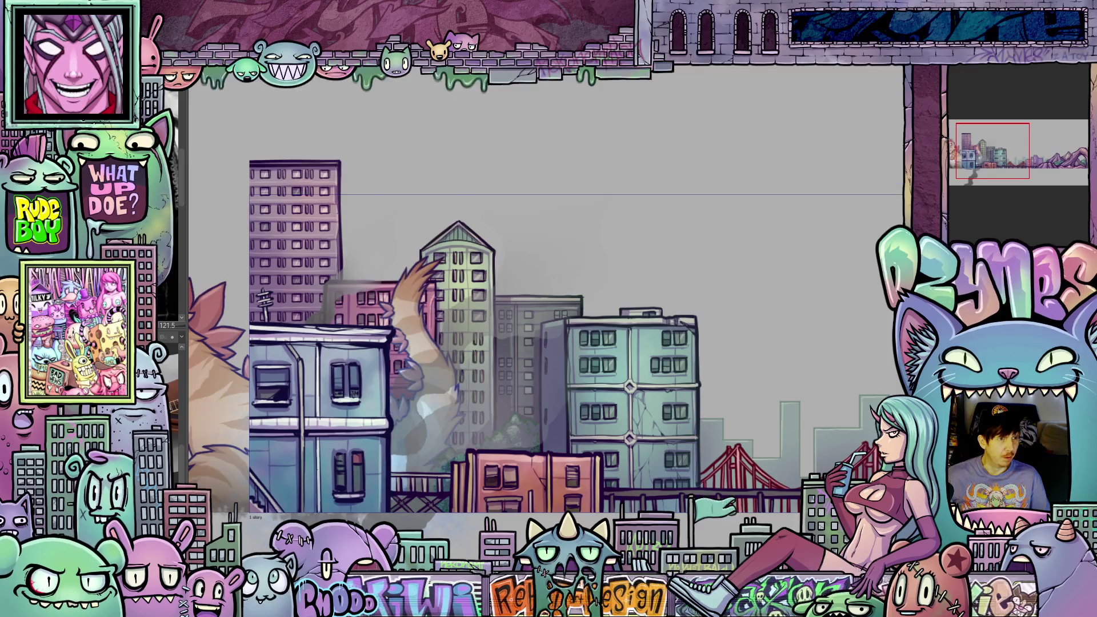
Restore the cat monster to full opacity ready for transforming.
left_click(394, 181)
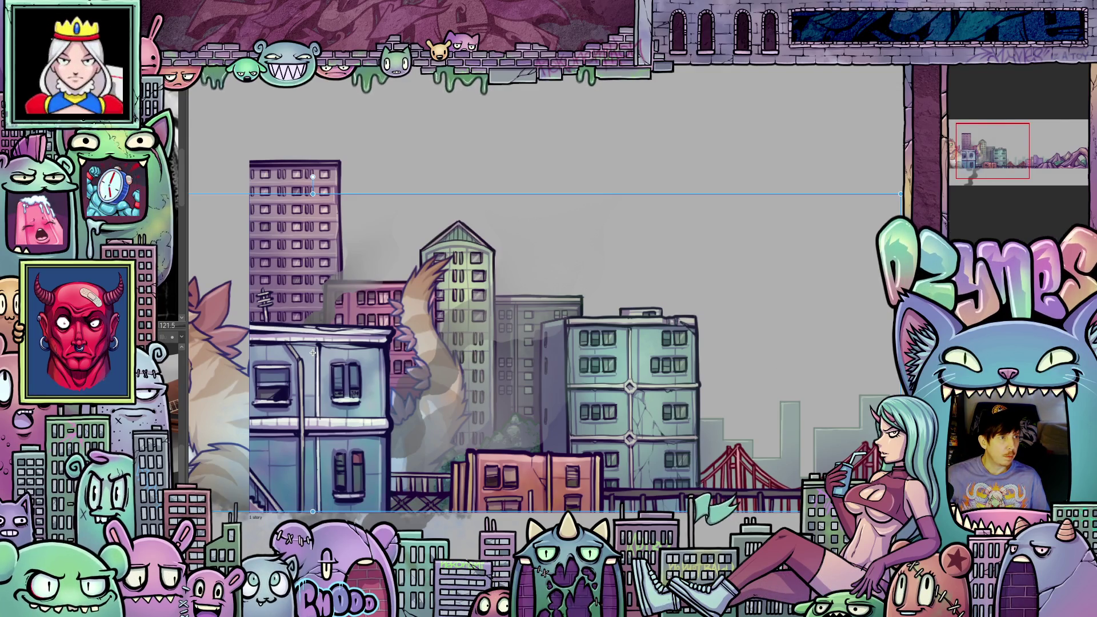
key("ctrl+z")
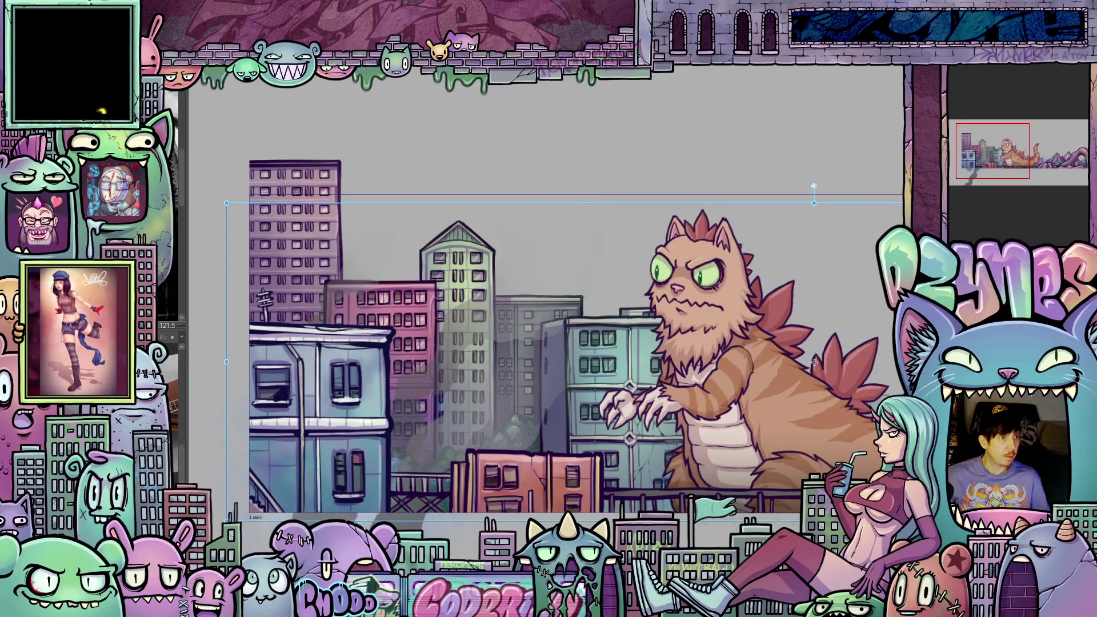
Move the cat monster behind the far-left buildings, widen the frame box leftward and nudge it up.
left_click_drag(813, 363, 312, 351)
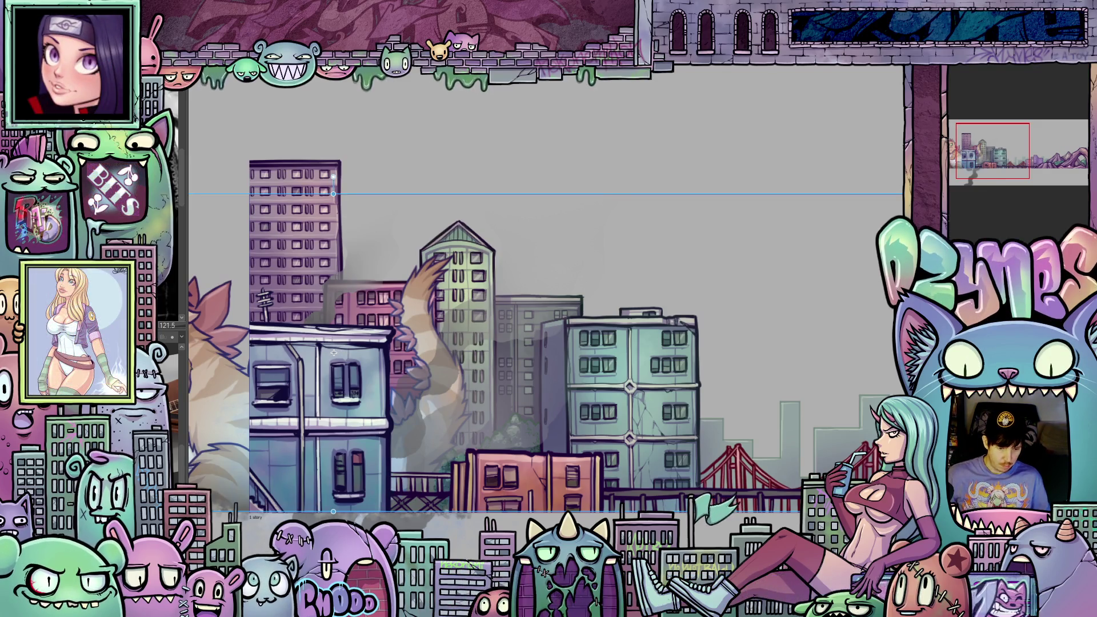
left_click_drag(333, 353, 932, 352)
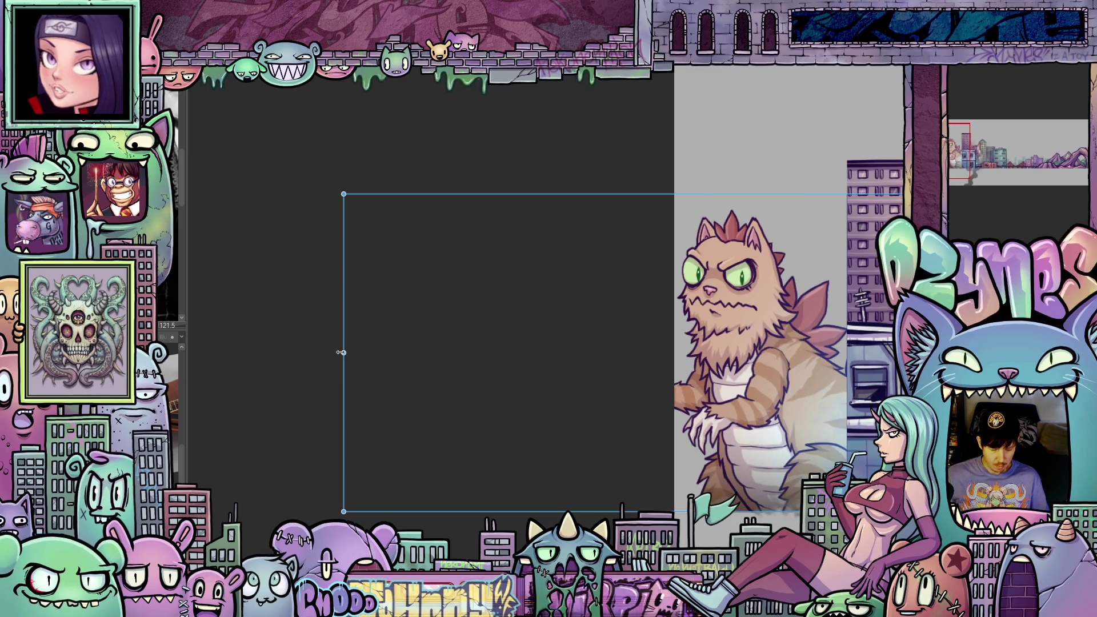
left_click_drag(343, 352, 297, 353)
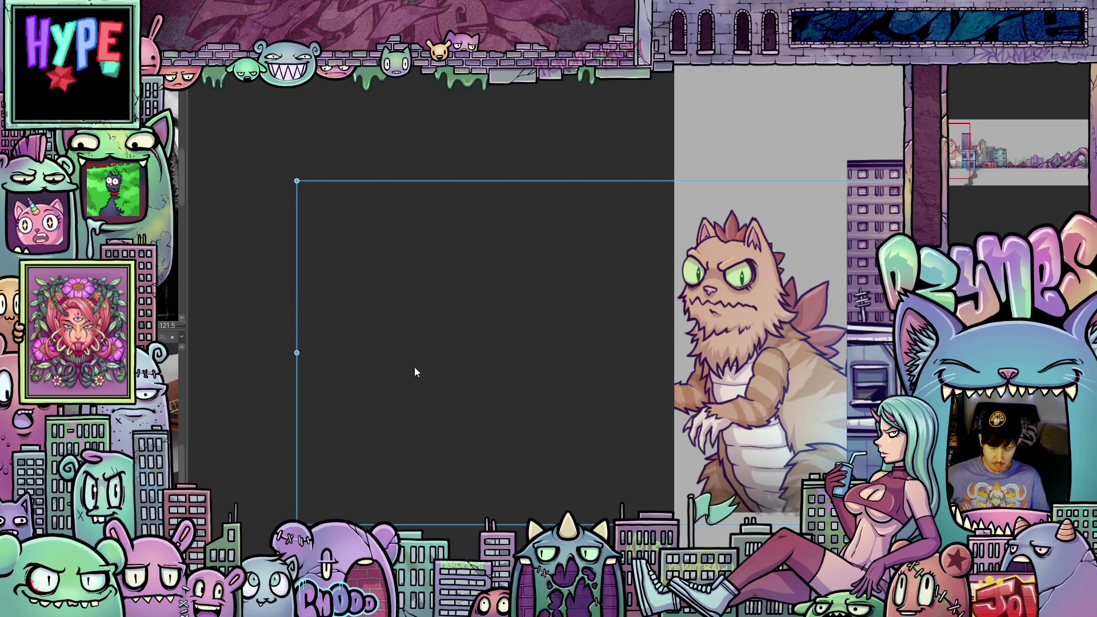
key("Up")
key("Up")
key("Up")
key("Up")
key("Up")
key("Up")
key("Up")
key("Up")
key("Up")
key("Up")
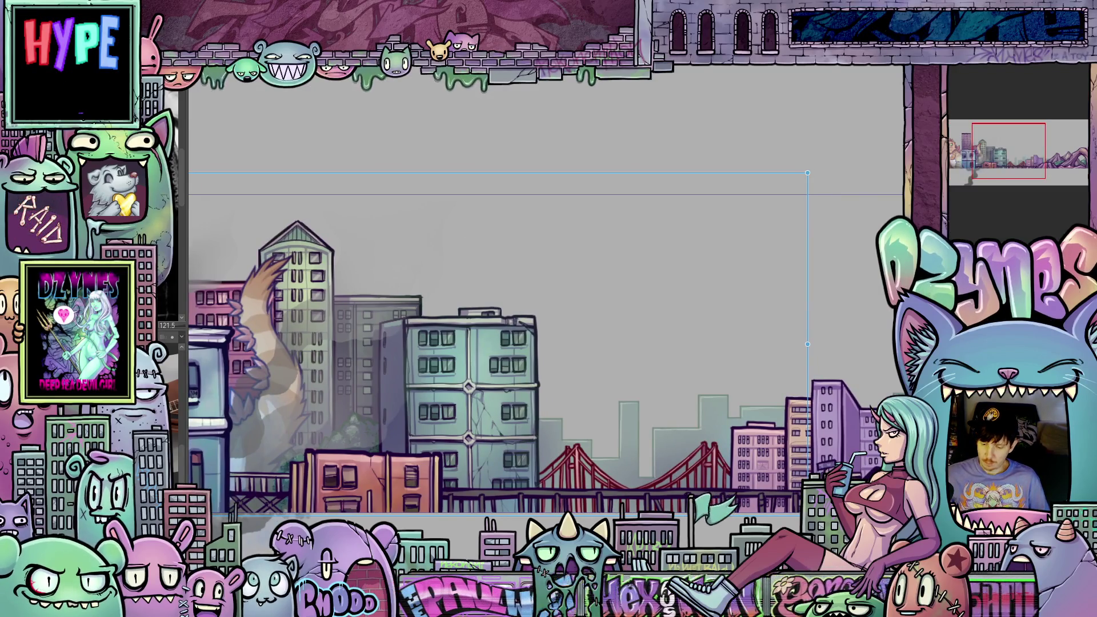
Commit the frame box, discard a trial transform and switch to the guitar-girl sketch document.
key("Return")
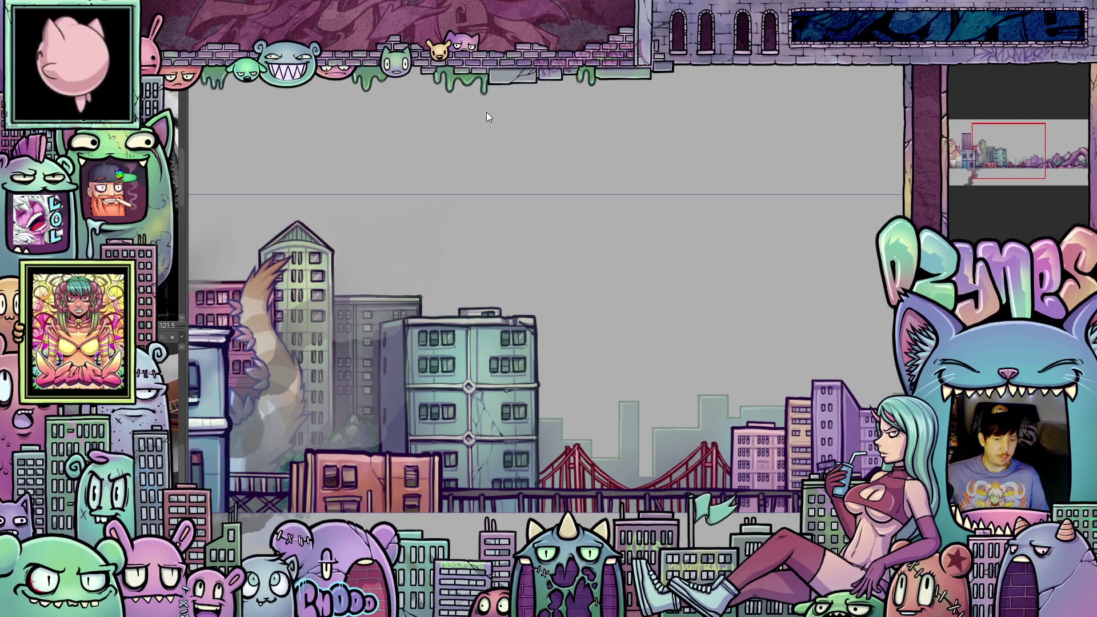
key("ctrl+minus")
key("ctrl+t")
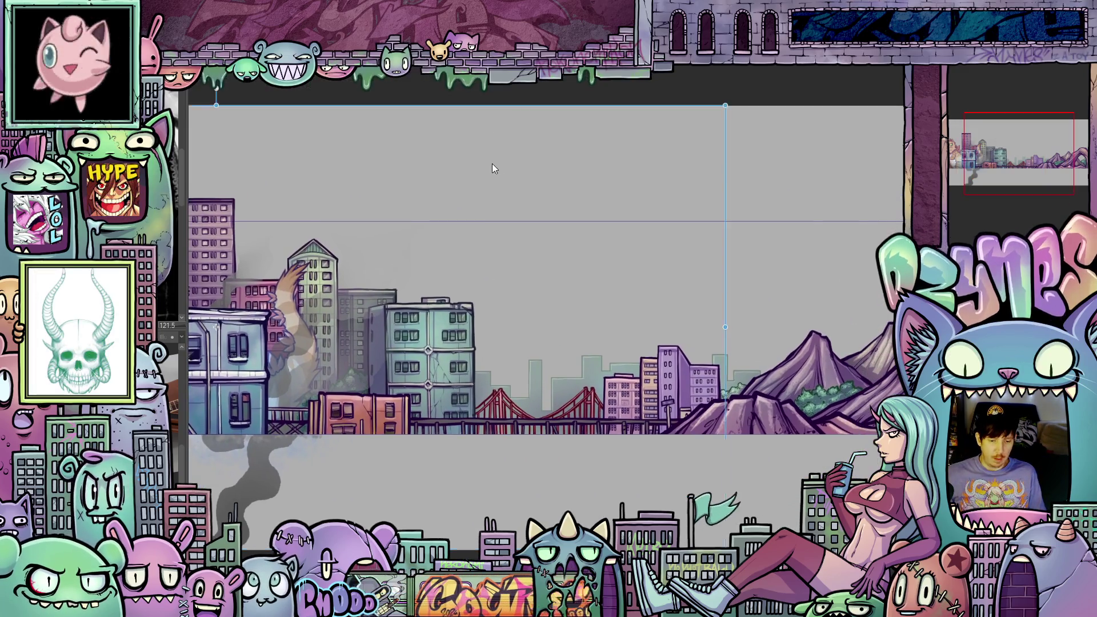
scroll(493, 168, "down", 2)
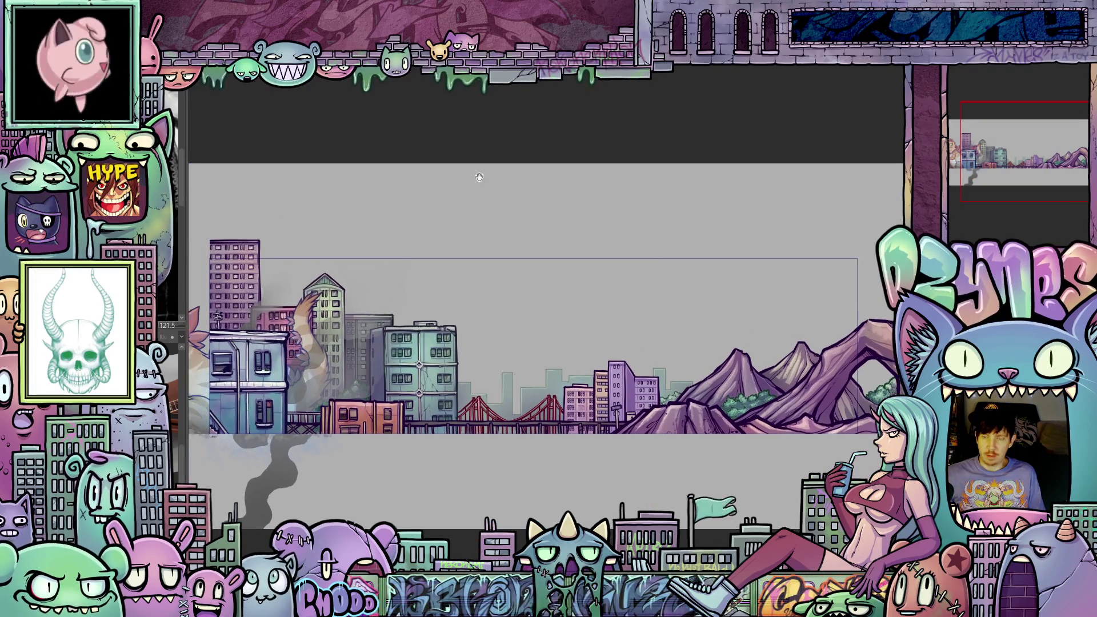
left_click_drag(480, 177, 522, 164)
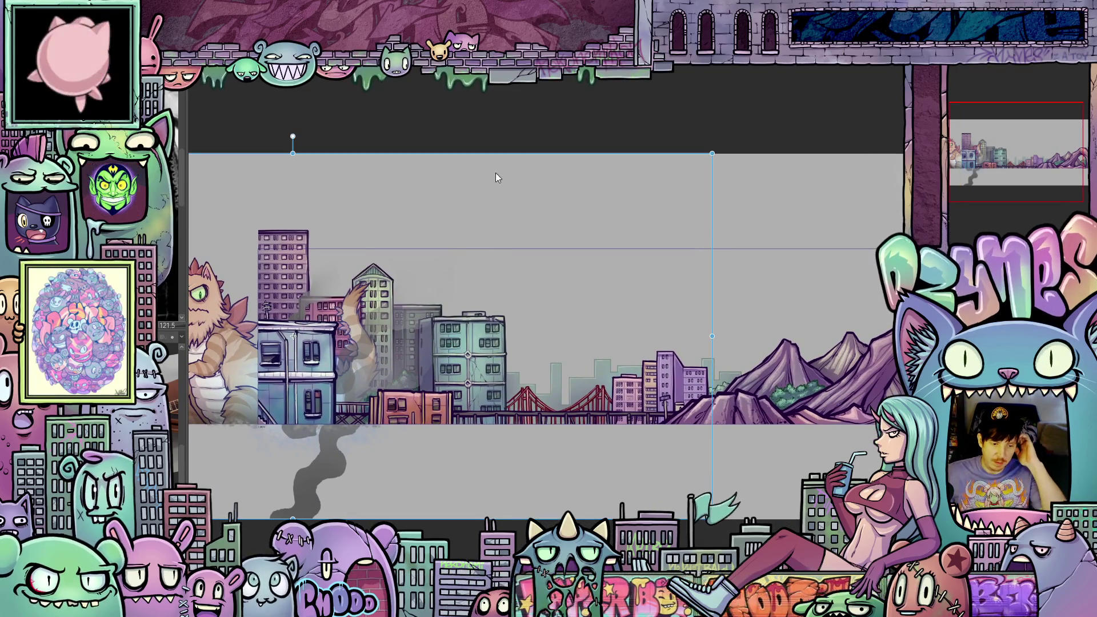
key("Escape")
mouse_move(516, 191)
left_mouse_down()
mouse_move(481, 195)
mouse_move(497, 195)
left_mouse_up()
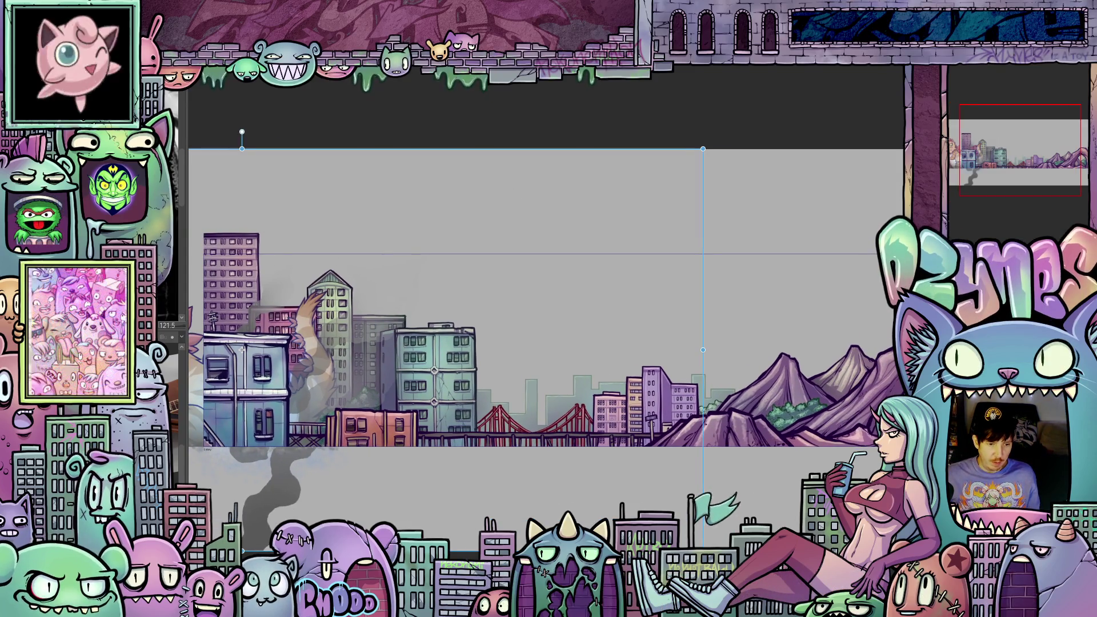
key("ctrl+Tab")
scroll(669, 372, "down", 1)
scroll(670, 373, "down", 1)
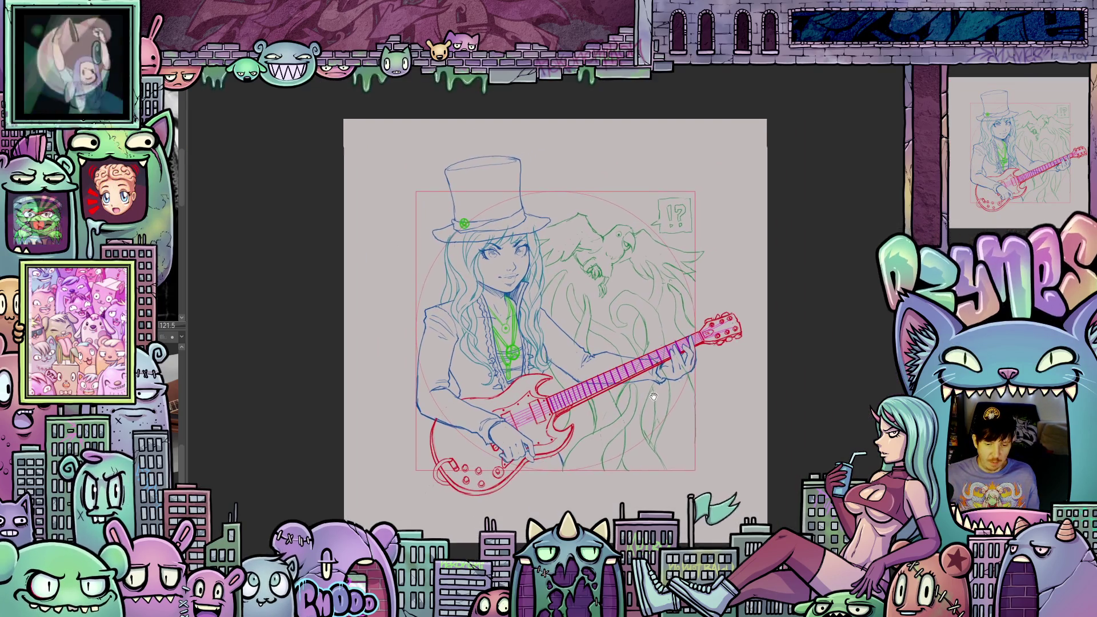
scroll(644, 389, "down", 1)
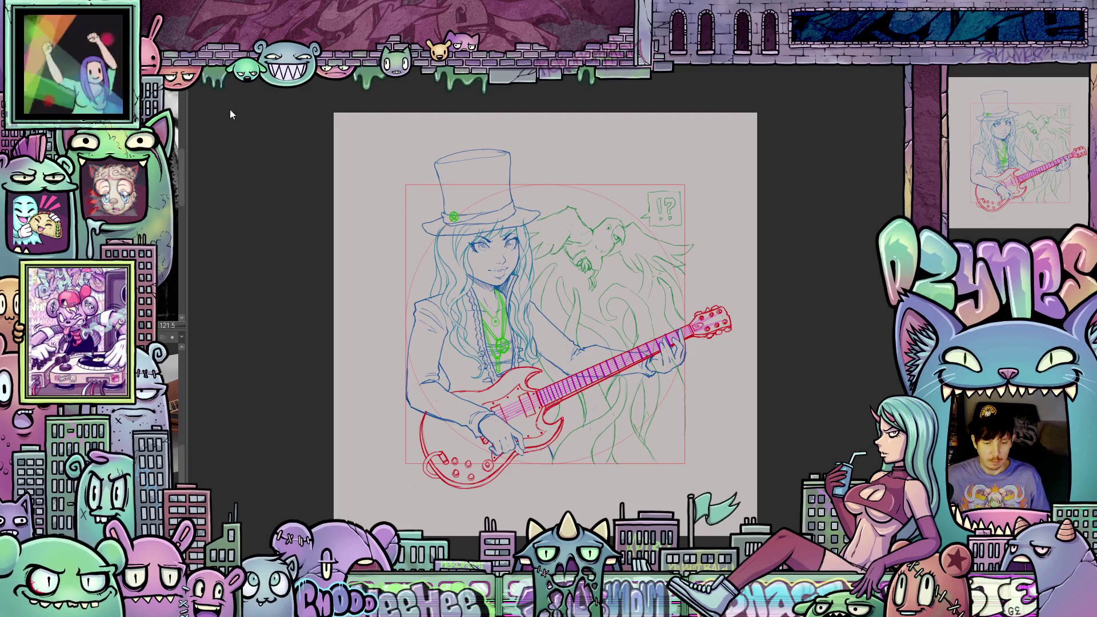
scroll(490, 305, "up", 2)
scroll(469, 313, "down", 1)
scroll(469, 312, "up", 1)
scroll(437, 286, "down", 1)
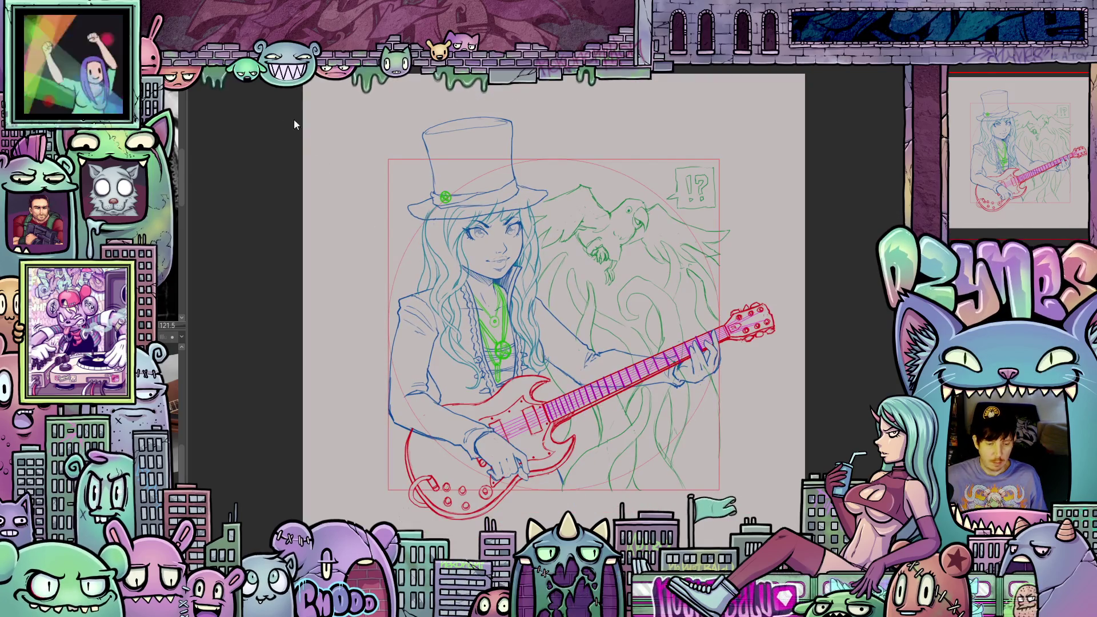
Switch back to the cityscape document with the cat monster and smoke.
key("ctrl+Tab")
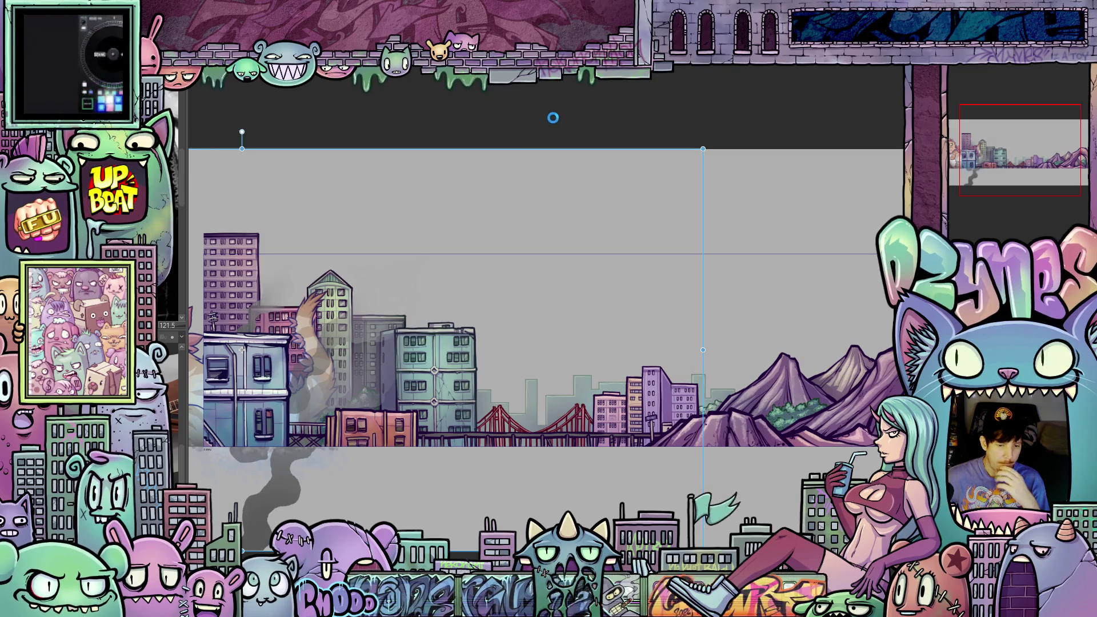
Render the playback range and save the city skyline artwork.
key("space")
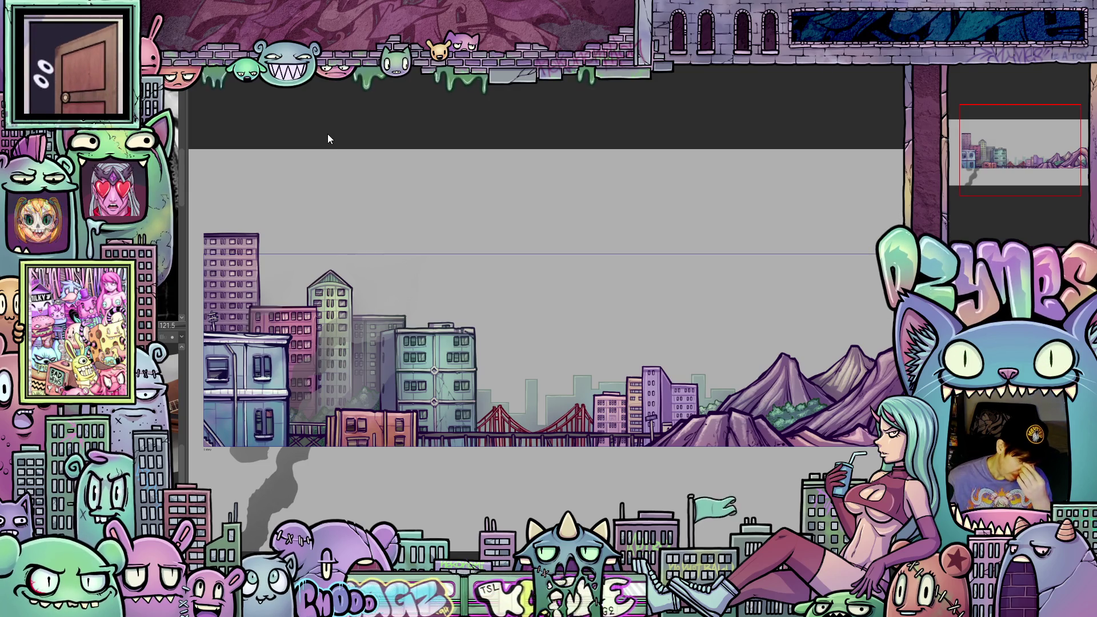
key("ctrl+s")
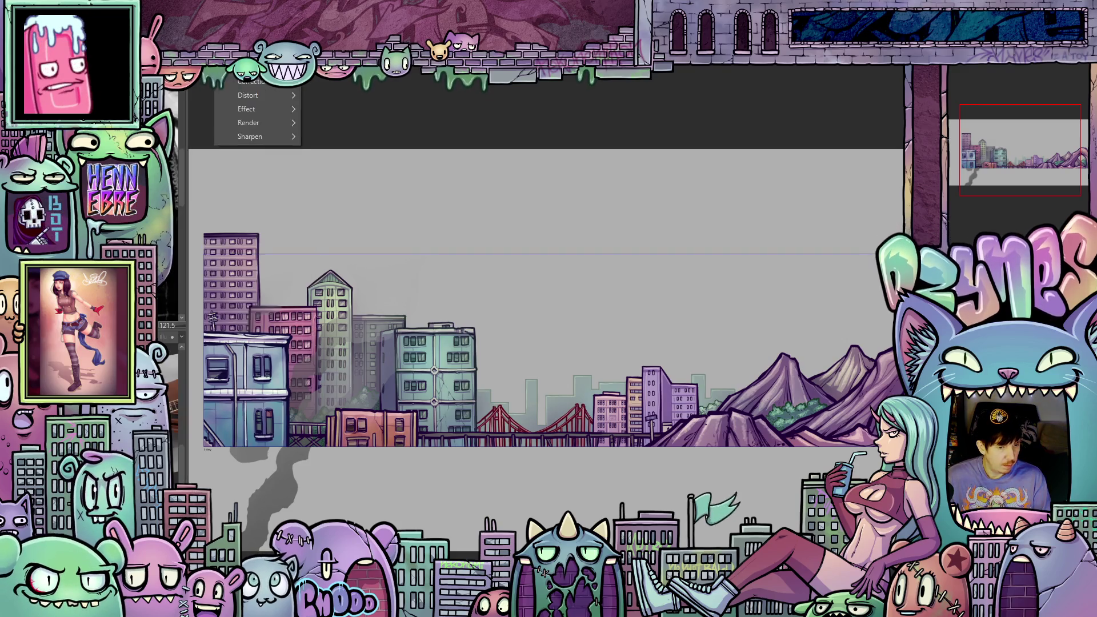
Close the file options, showing the smoke trails alone on the transparent canvas.
left_click(592, 226)
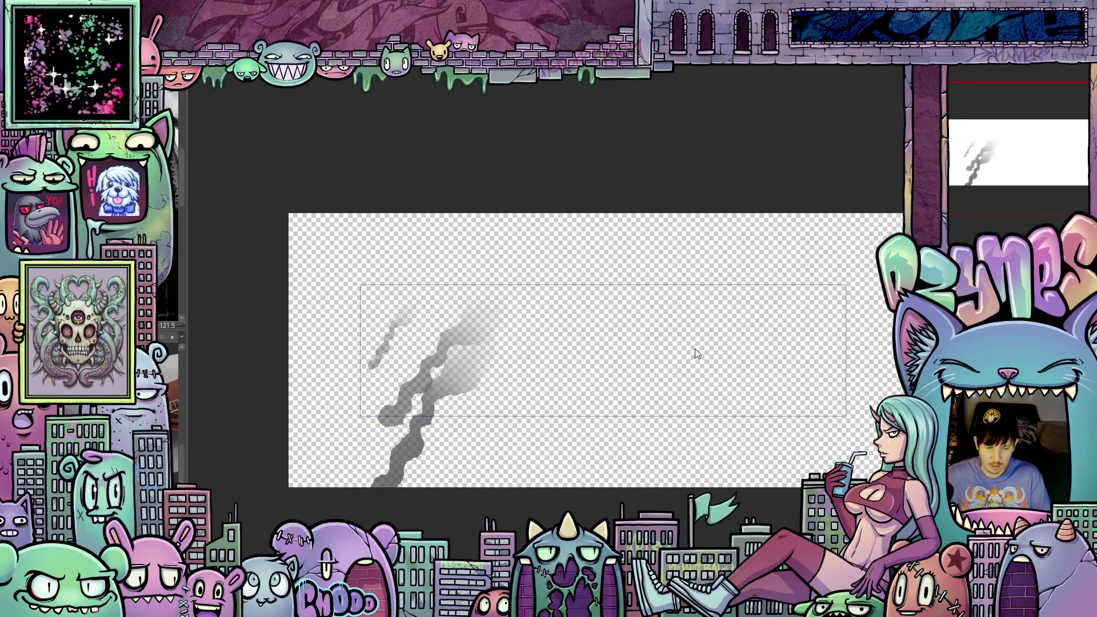
scroll(695, 349, "up", 1)
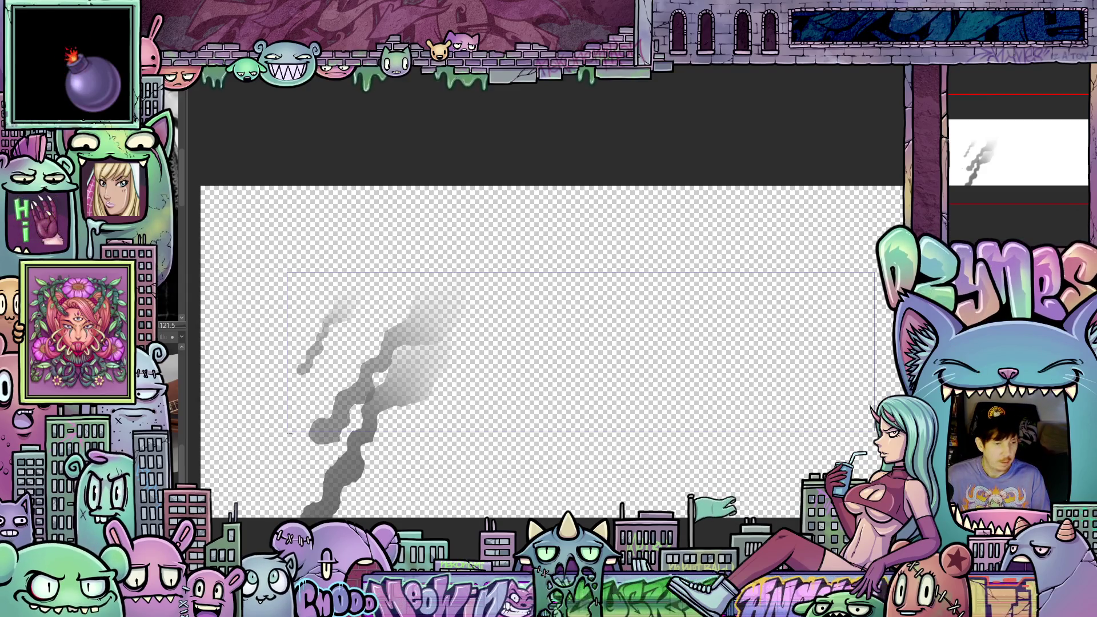
Choose animated WebP in Export animation, then bring up Canvas Properties showing 1700 × 460 px.
left_click(12, 8)
mouse_move(183, 209)
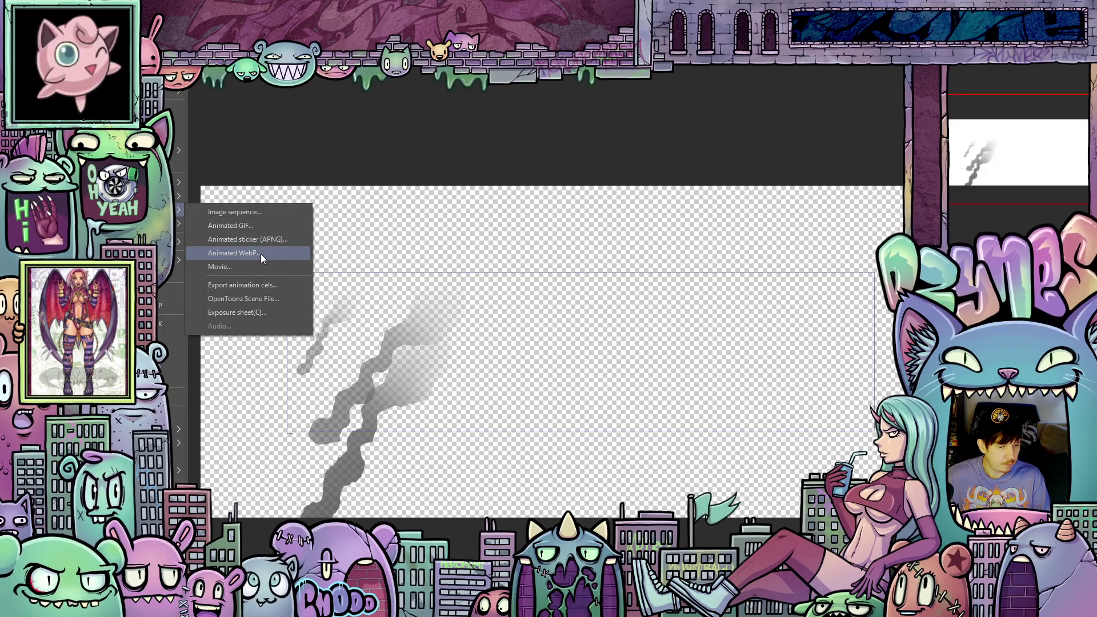
left_click(261, 254)
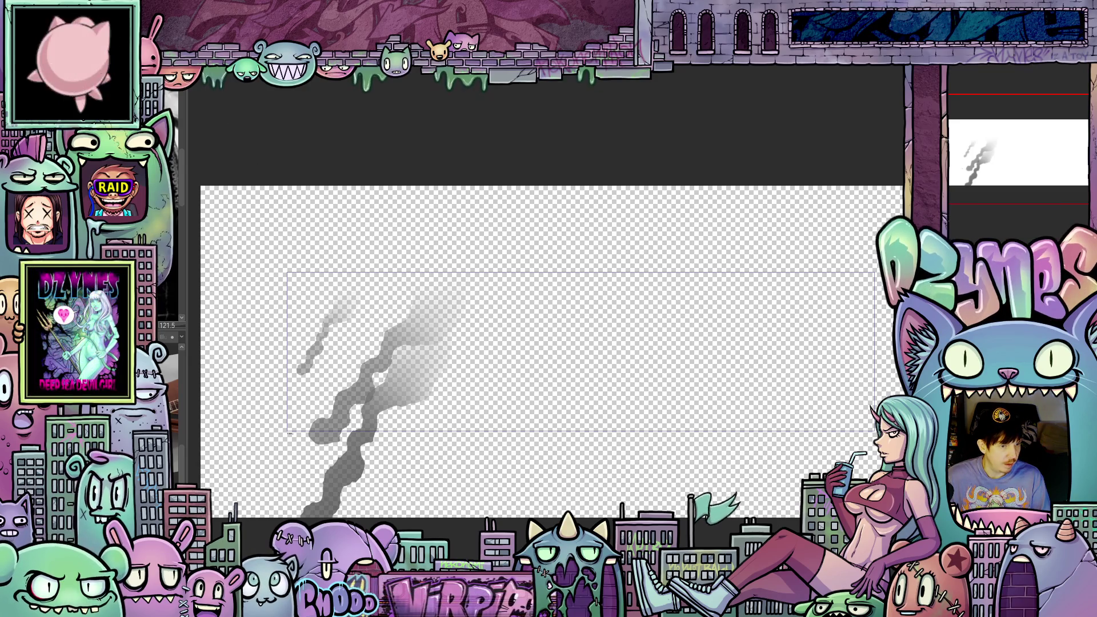
left_click(216, 406)
left_click(198, 423)
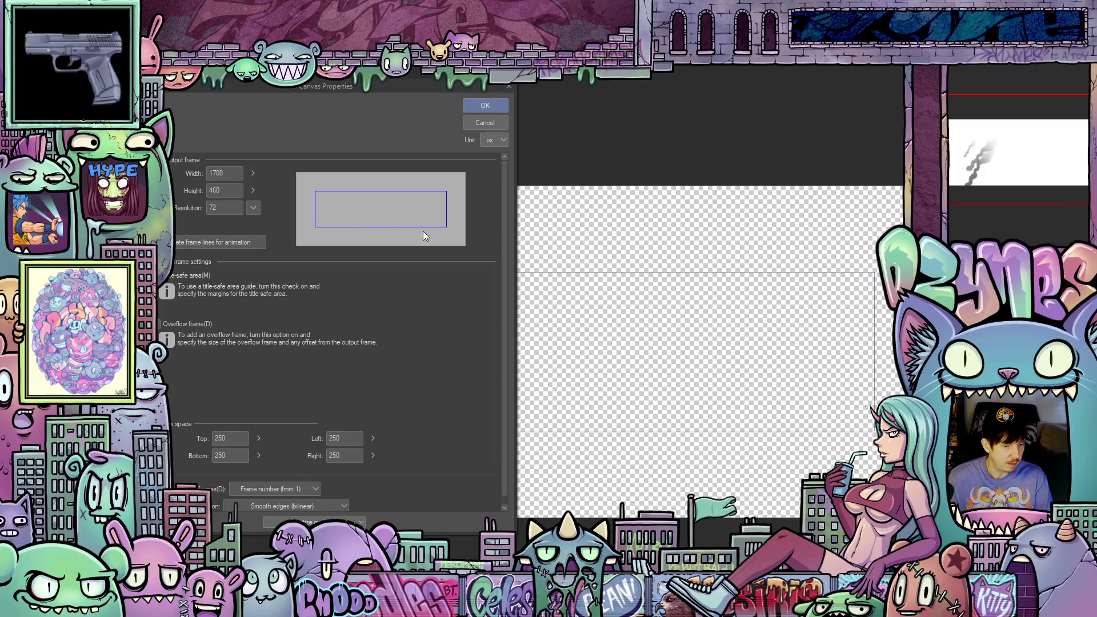
Cancel the Canvas Properties dialog, leaving the 1700 × 460 canvas unchanged.
left_click(487, 123)
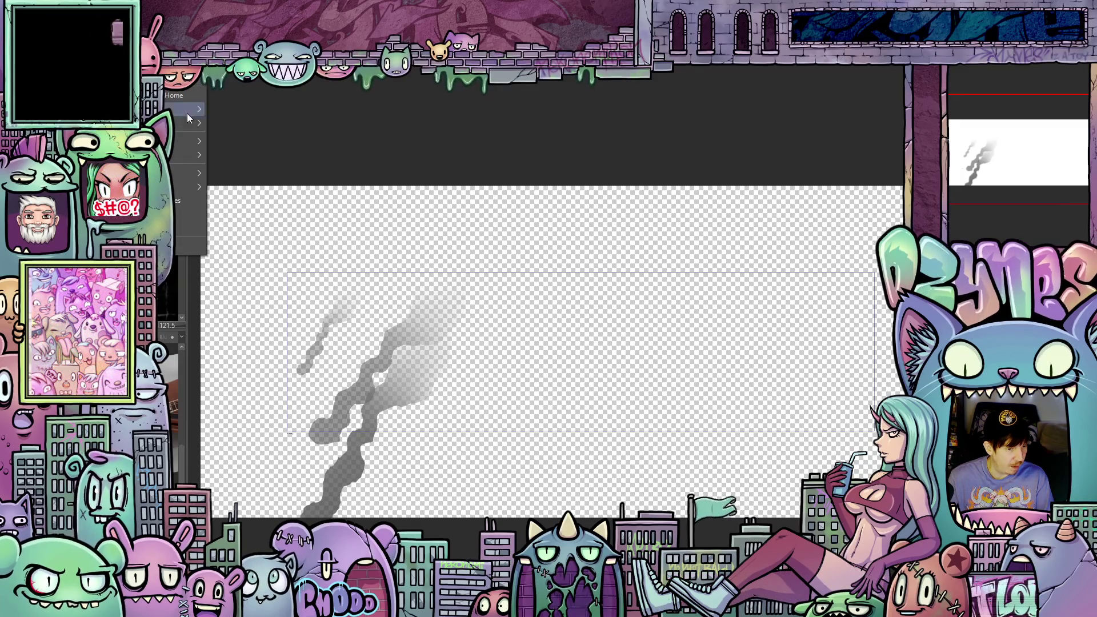
left_click(186, 159)
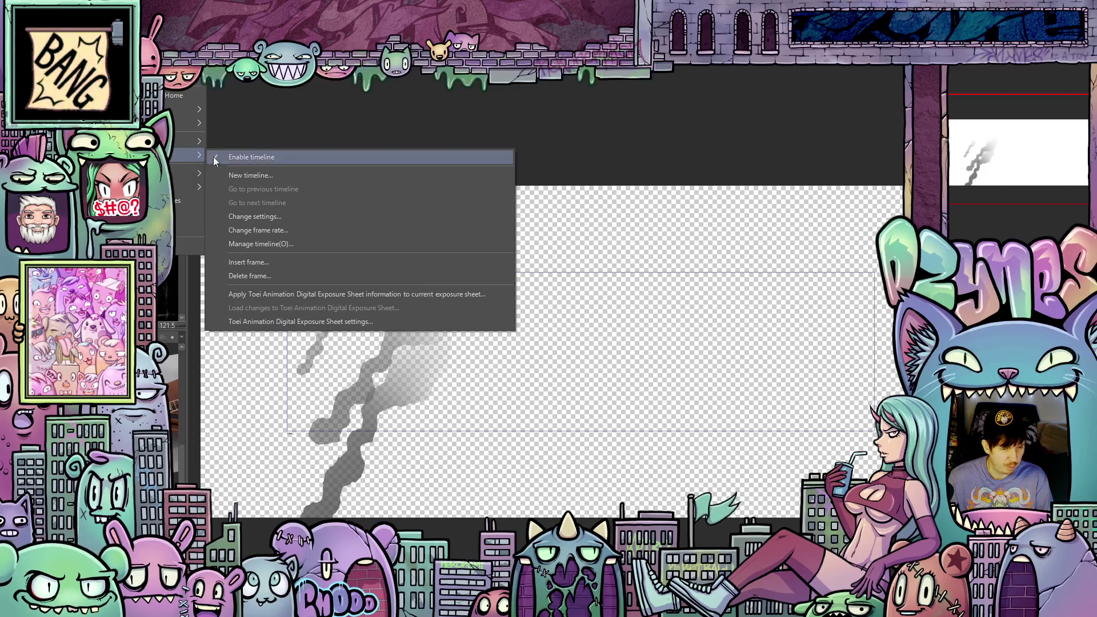
left_click(295, 230)
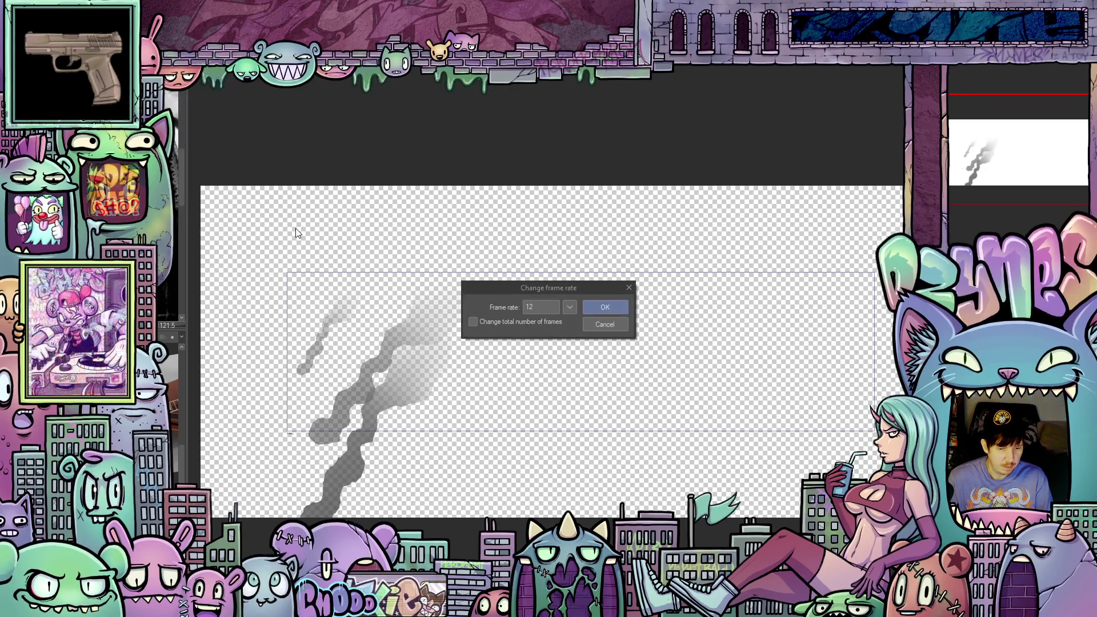
left_click(617, 324)
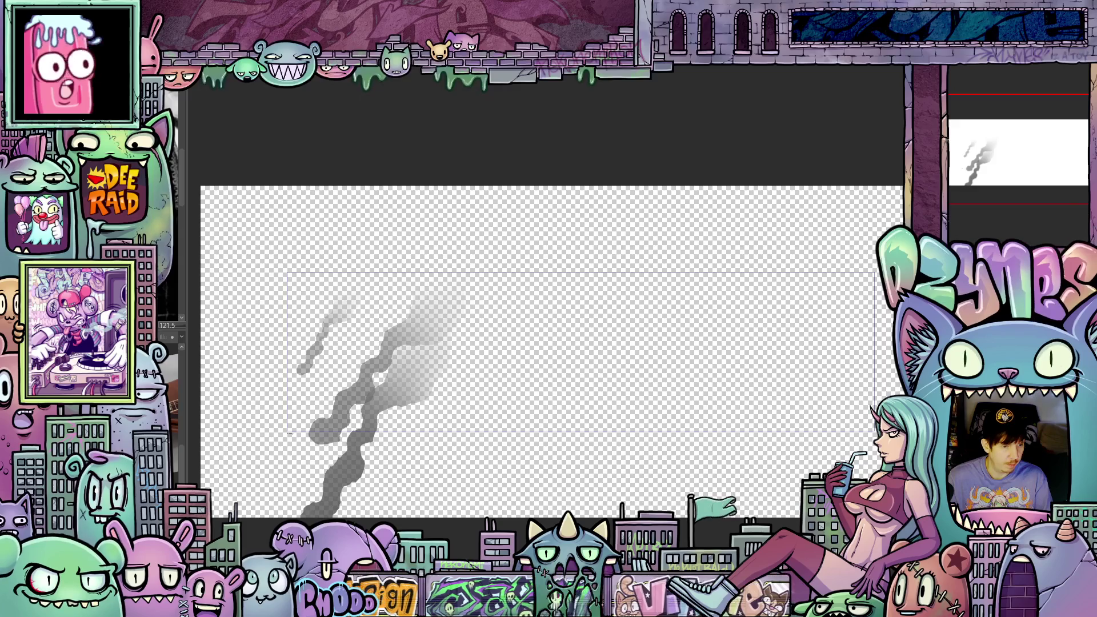
left_click(17, 69)
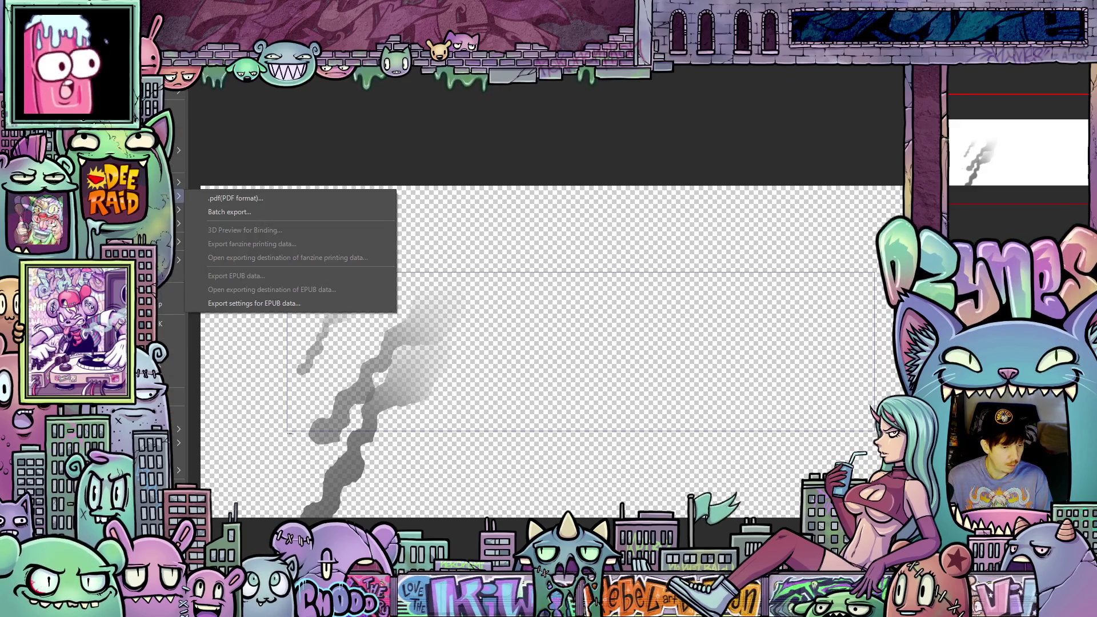
left_click(250, 249)
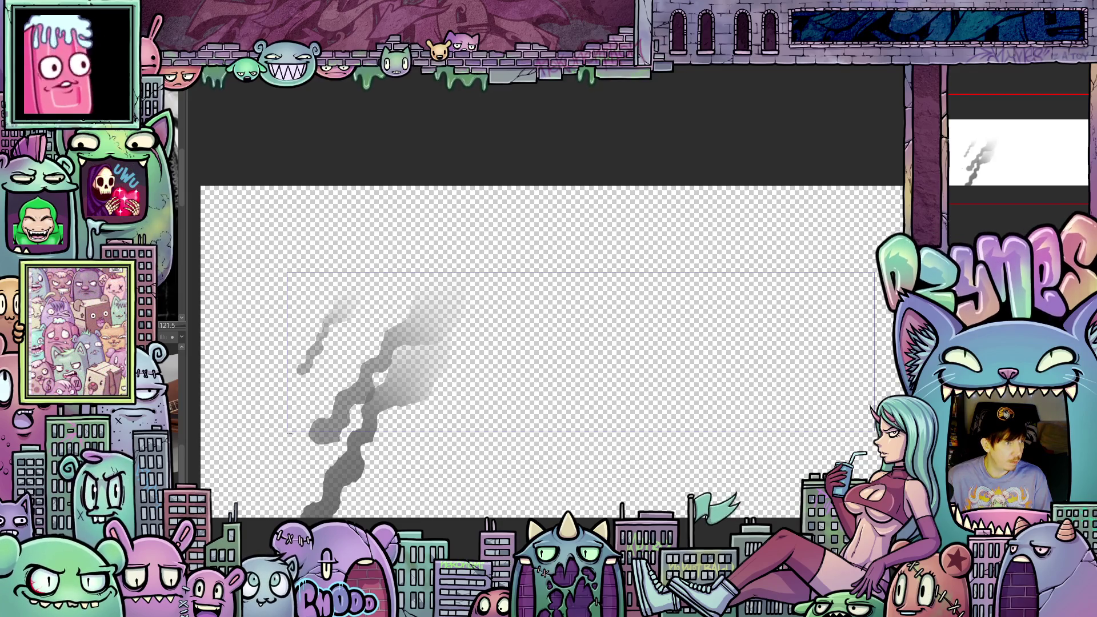
Export at width 850 (850 × 230), 12 fps, alpha channel kept, and start the WebP export.
key("Return")
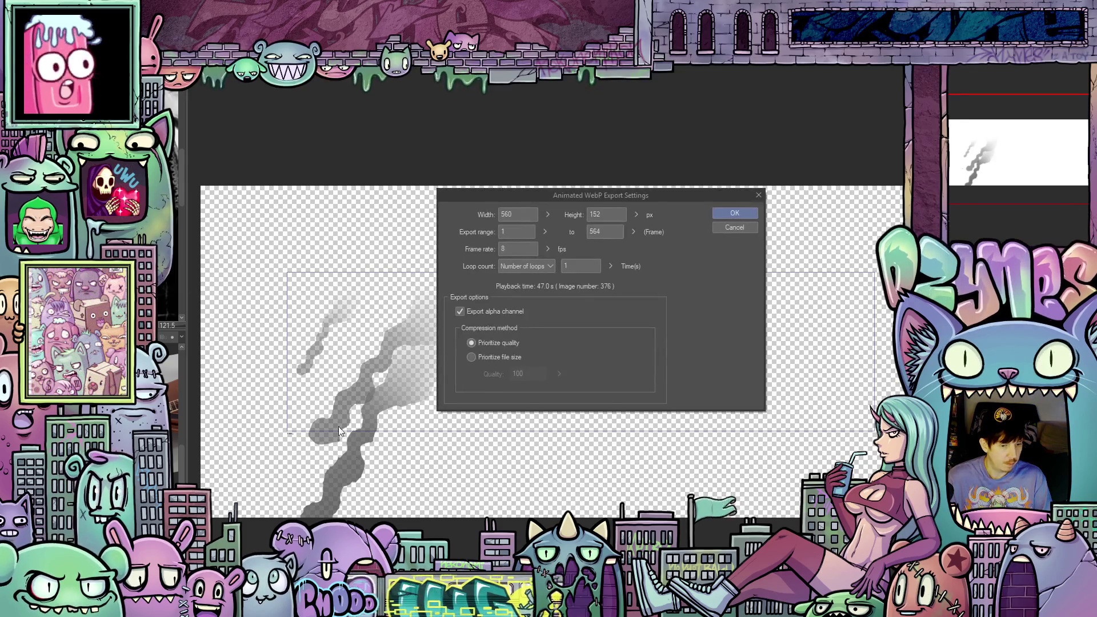
left_click(514, 214)
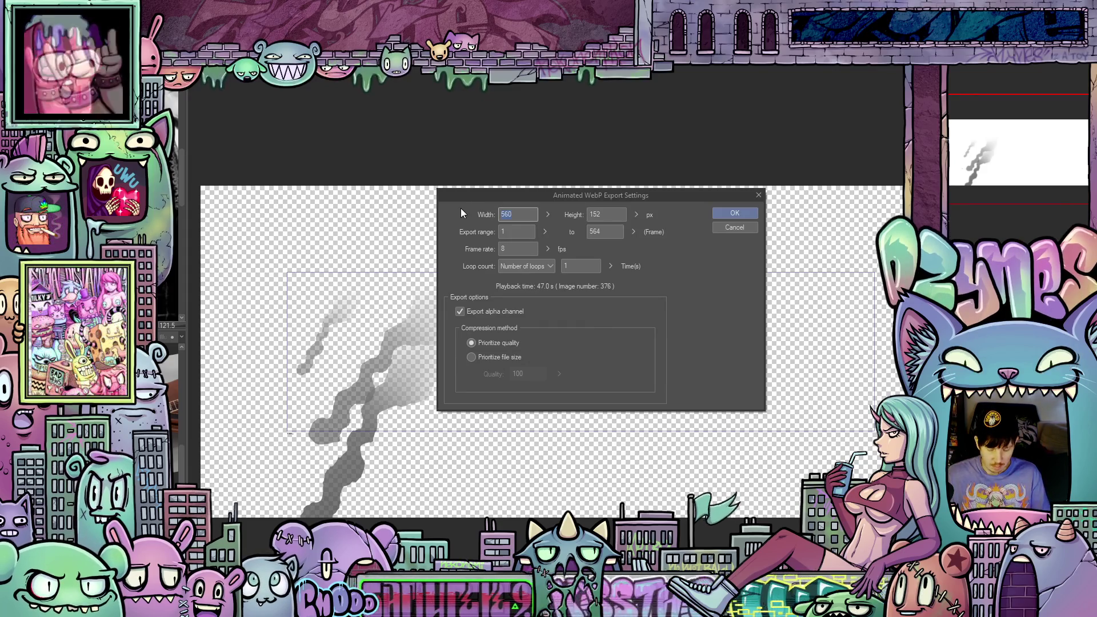
type("850")
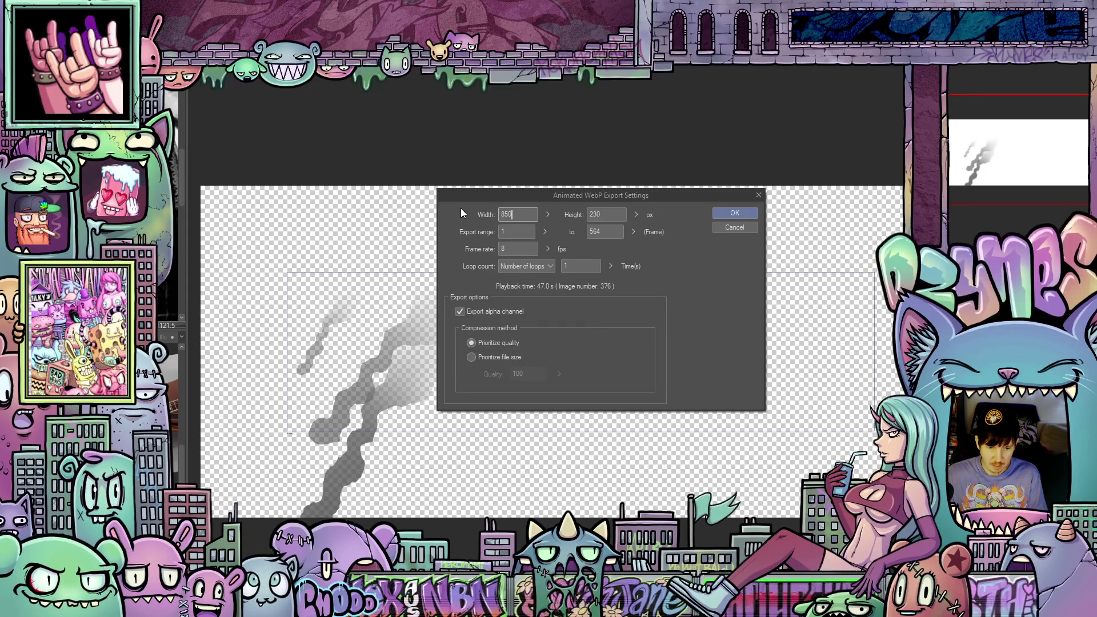
double_click(518, 248)
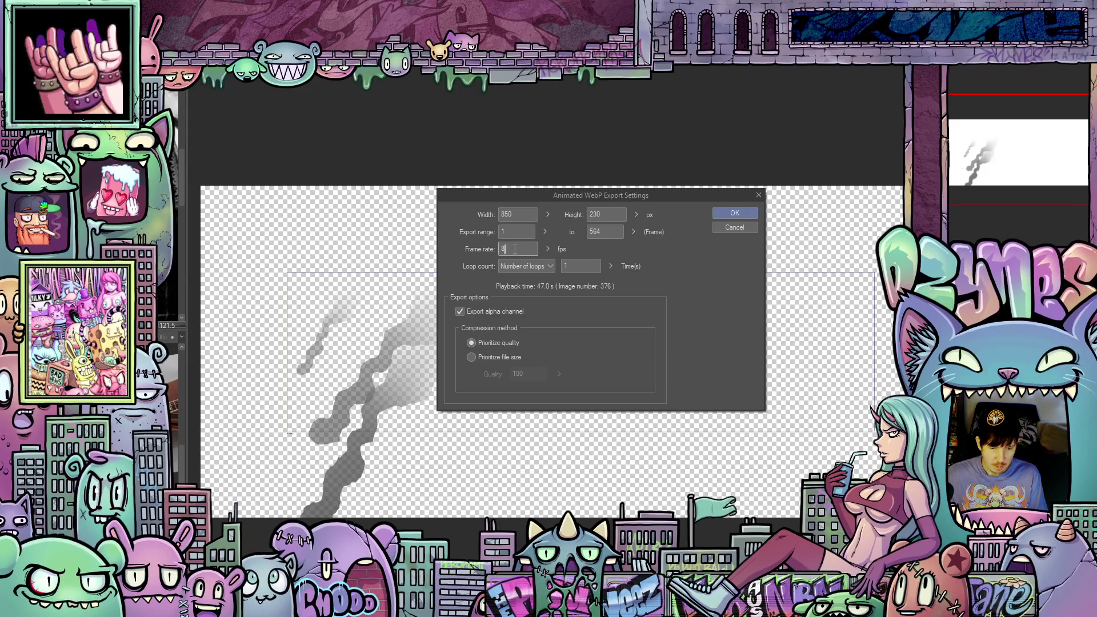
type("12")
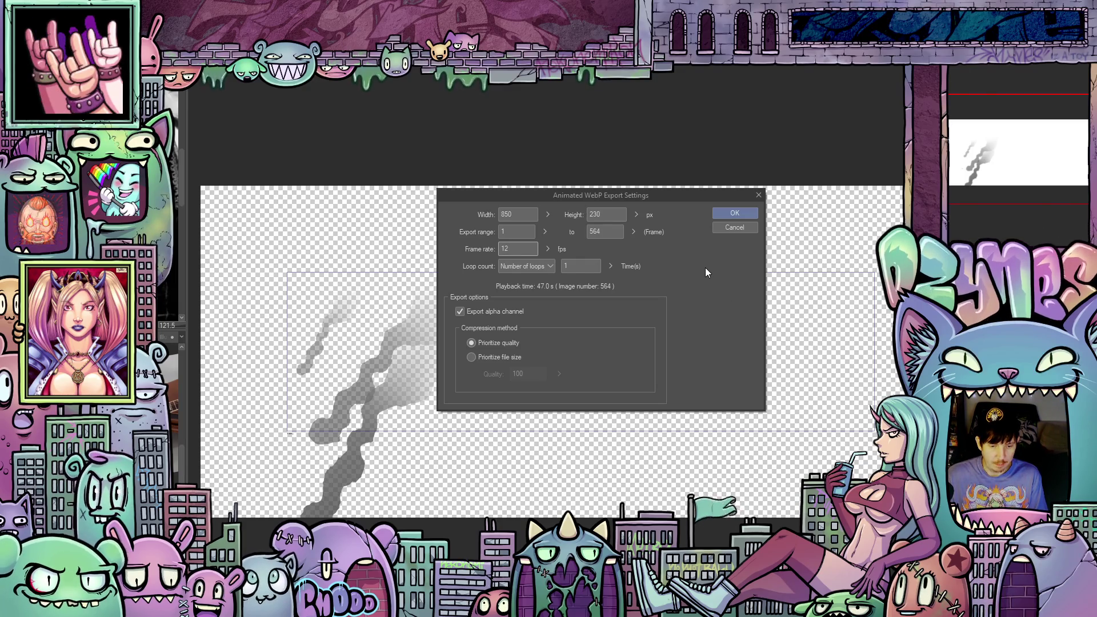
left_click(584, 266)
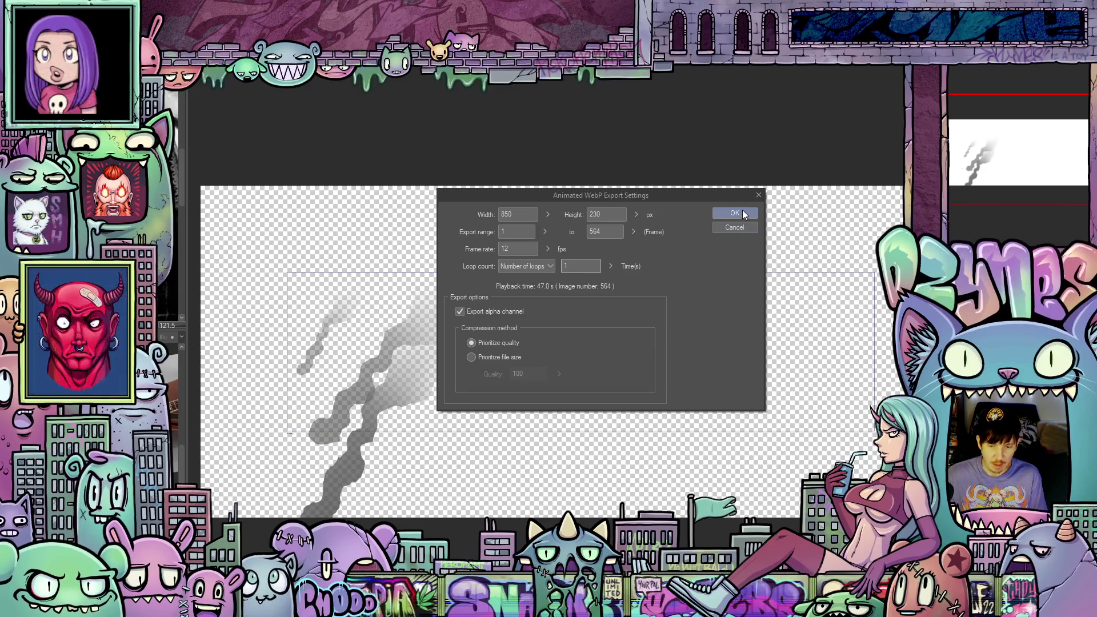
left_click(740, 212)
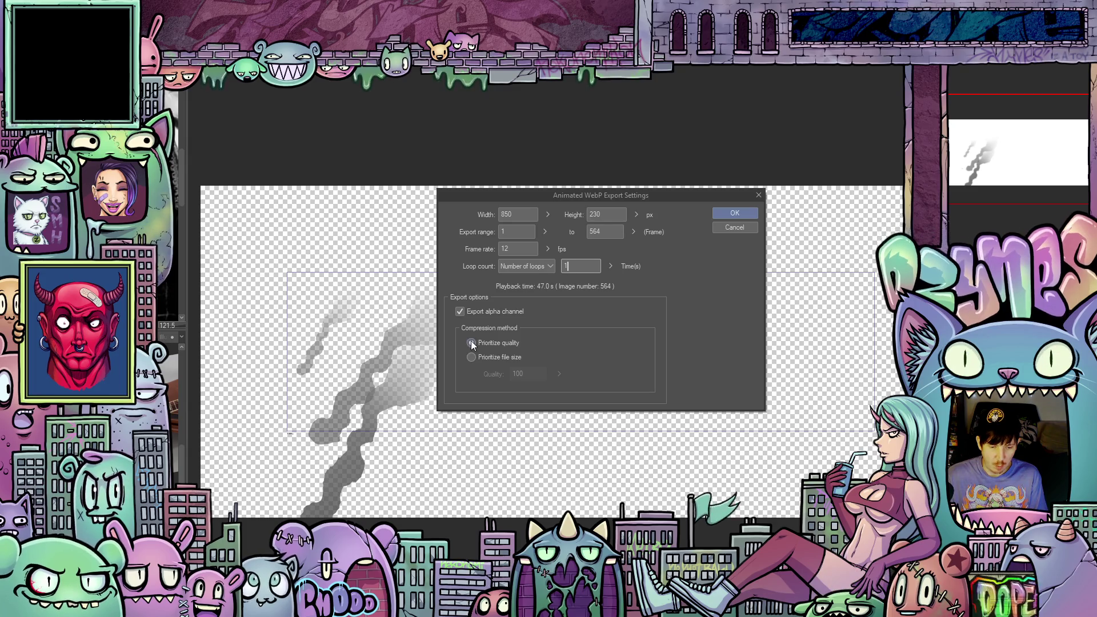
left_click(739, 214)
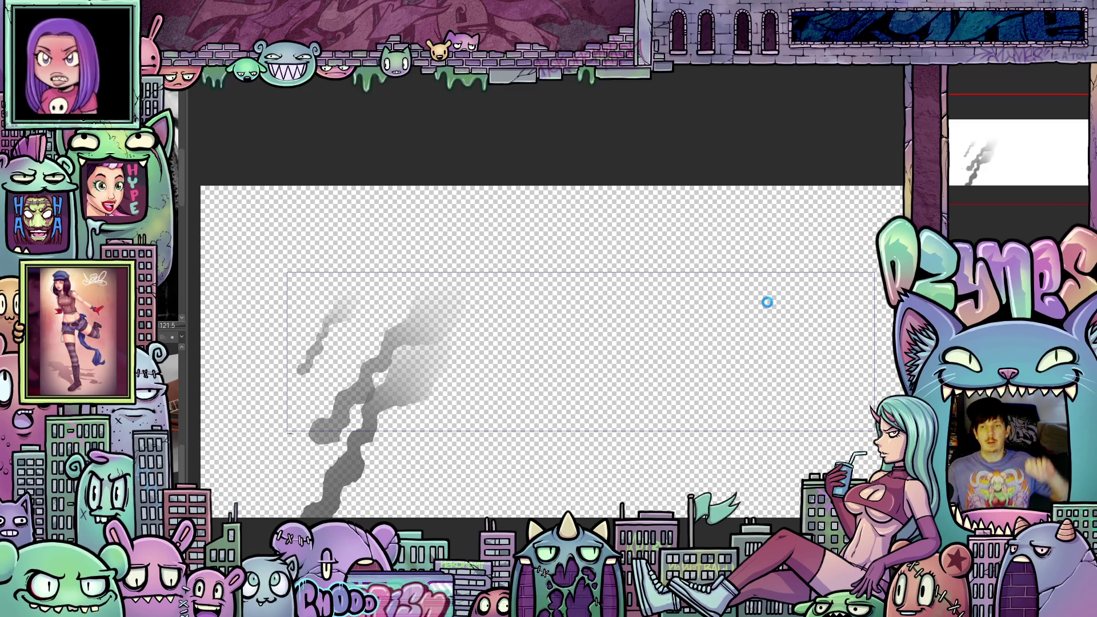
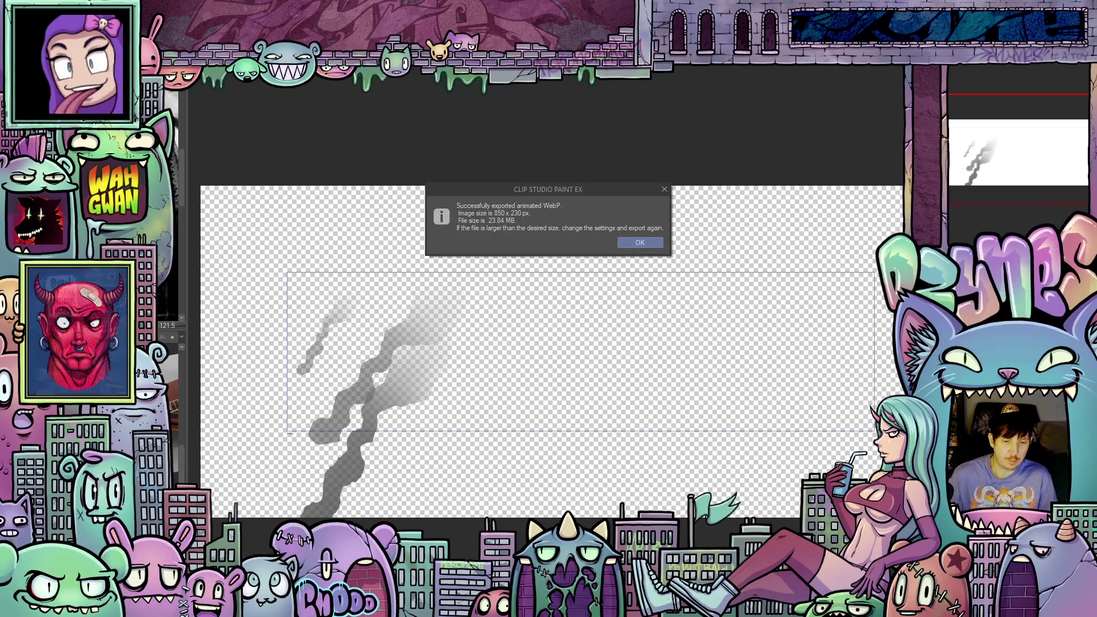
Acknowledge the 'Successfully exported animated WebP' confirmation to return to the smoke canvas.
left_click(641, 243)
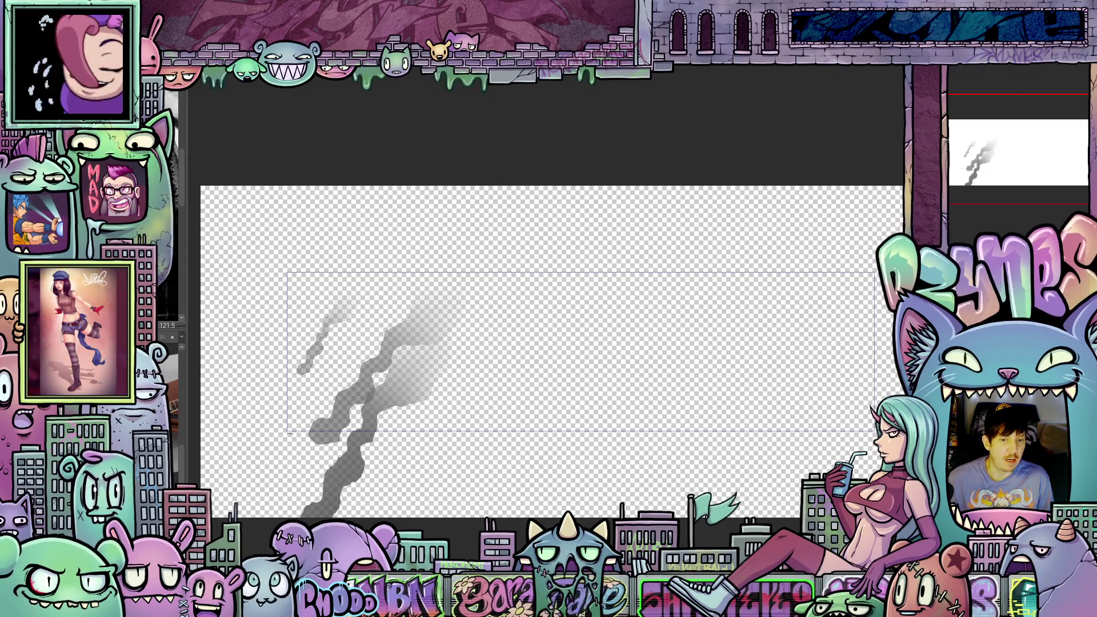